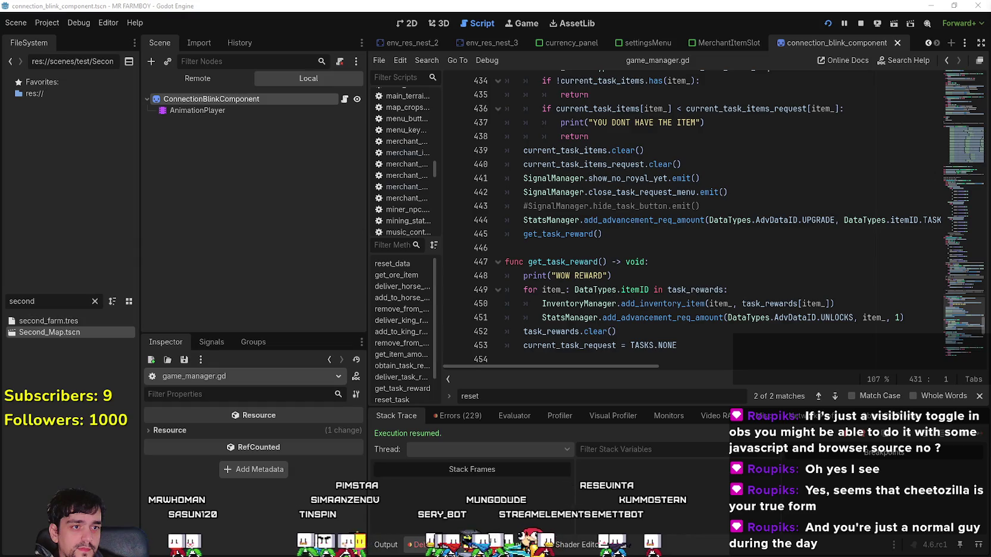
Step: Click through lines 441–446 of game_manager.gd without editing, then switch to Steam's downloads list
left_click(549, 249)
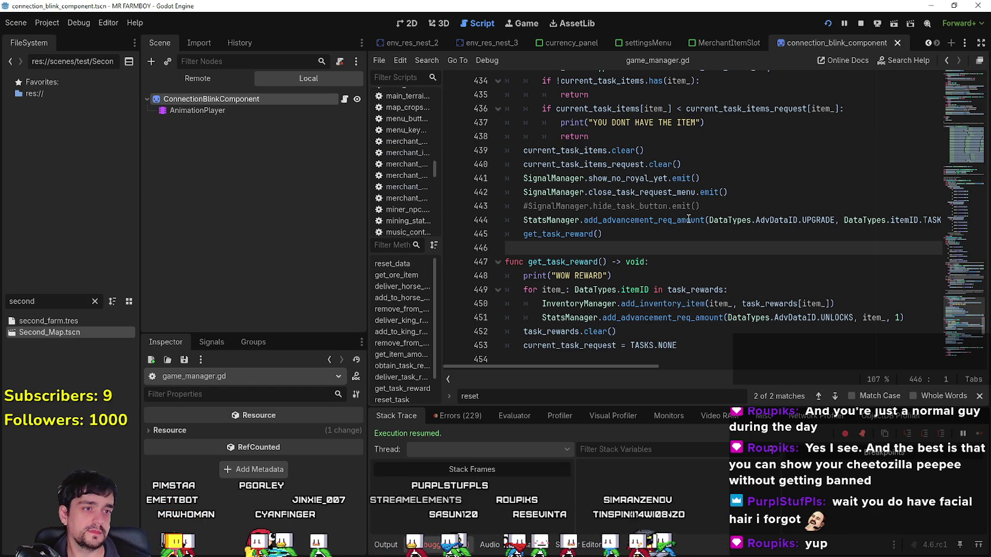
mouse_move(689, 220)
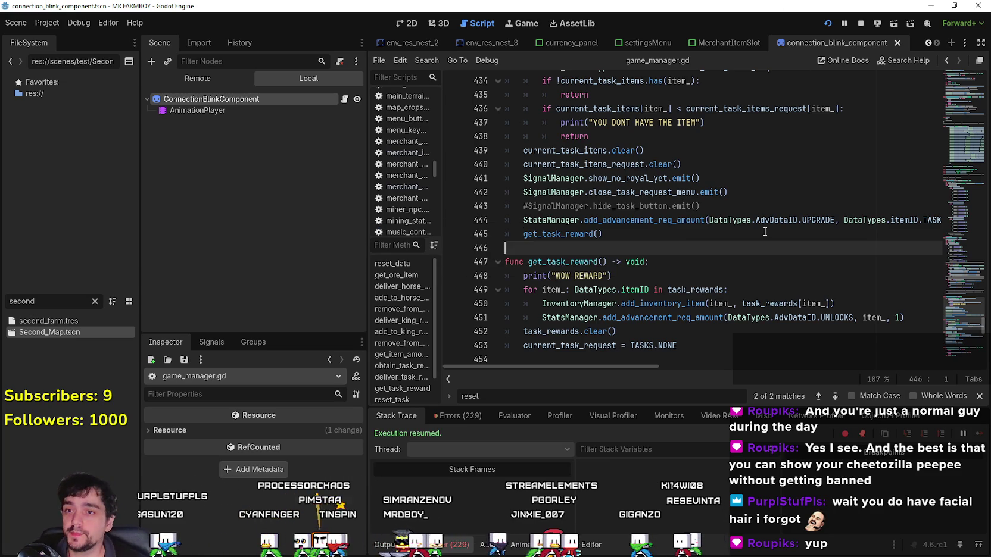
left_click(703, 220)
left_click(775, 206)
left_click(768, 178)
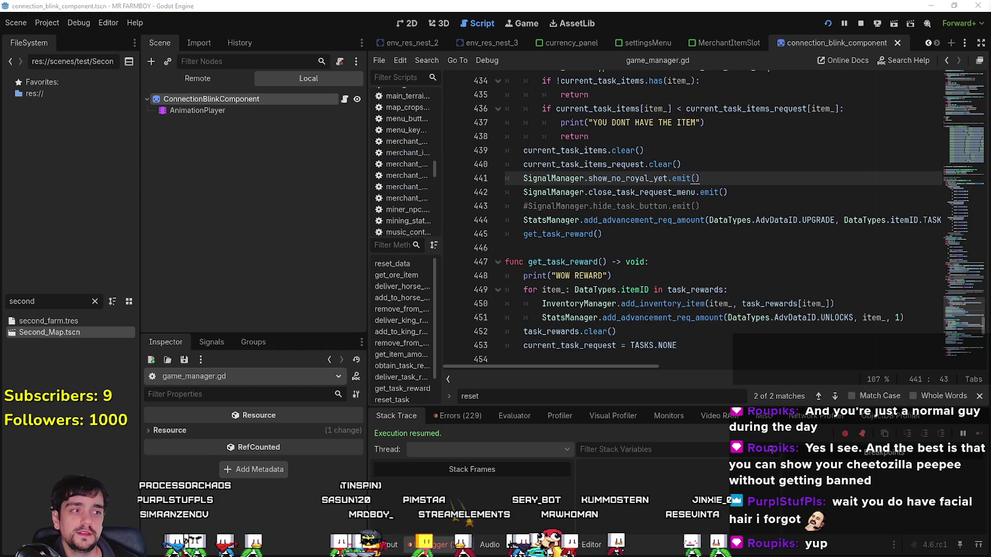
left_click(679, 241)
left_click(677, 244)
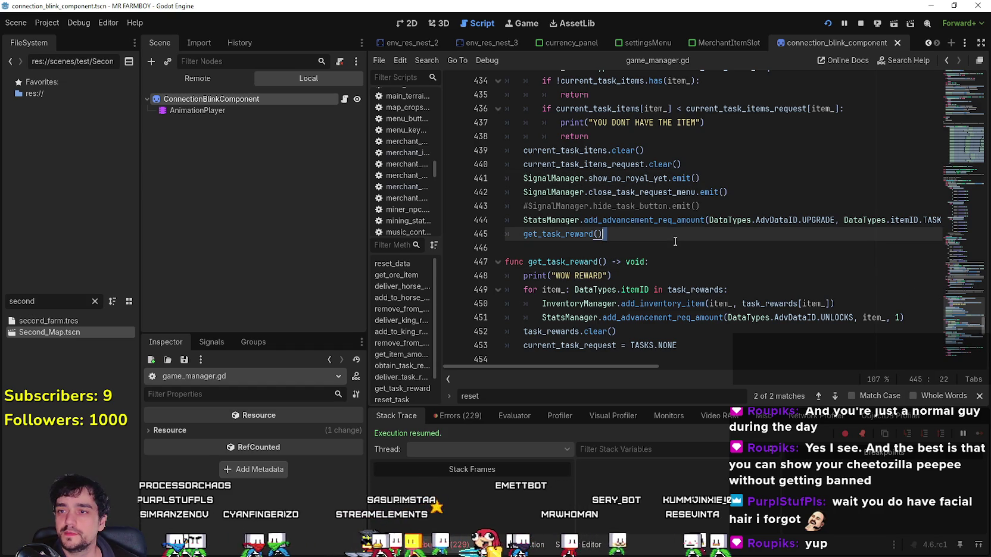
left_click(675, 241)
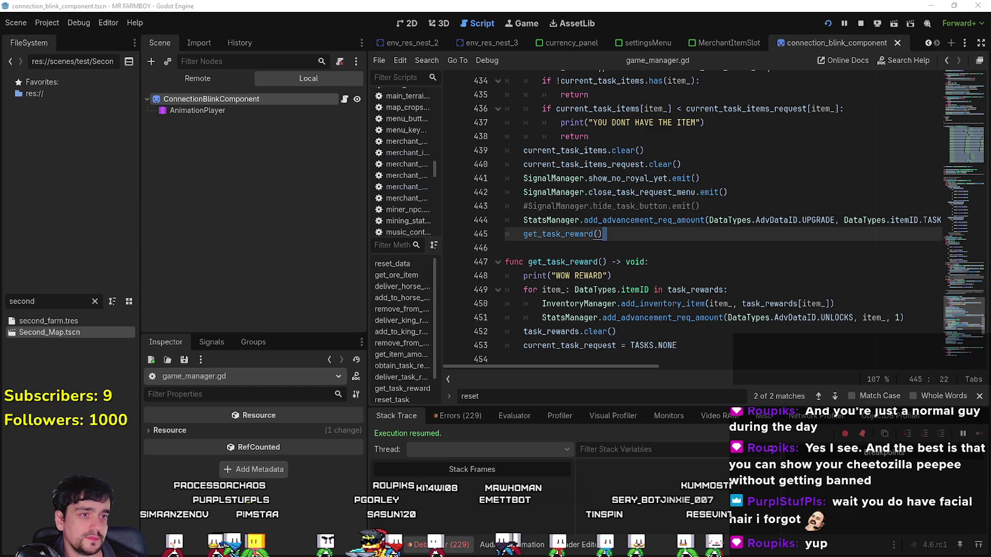
left_click(643, 245)
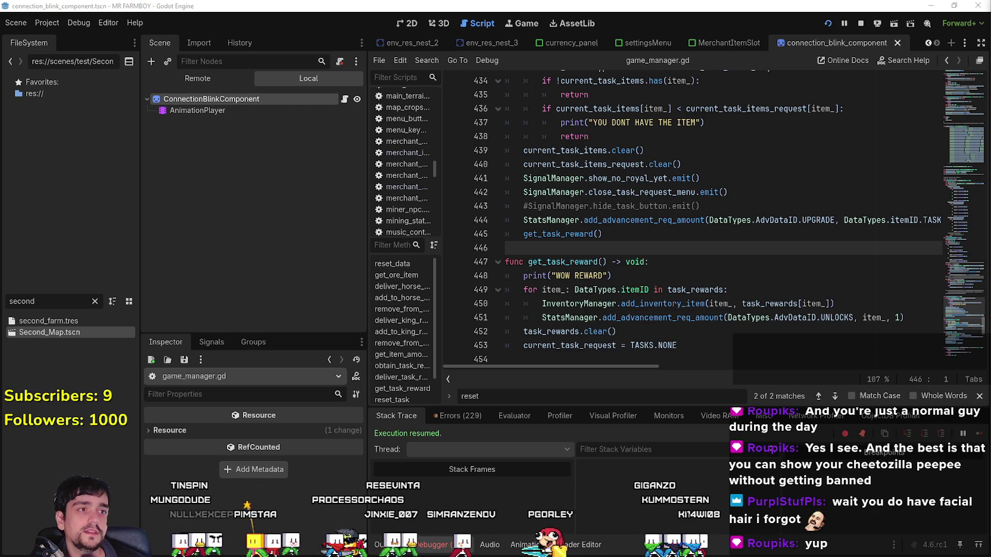
left_click(751, 204)
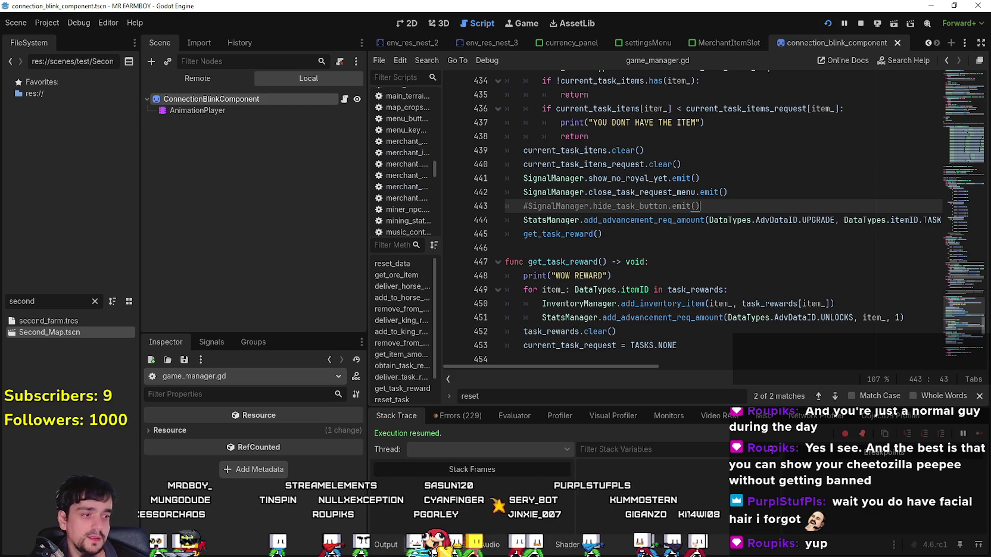
key("alt+Tab")
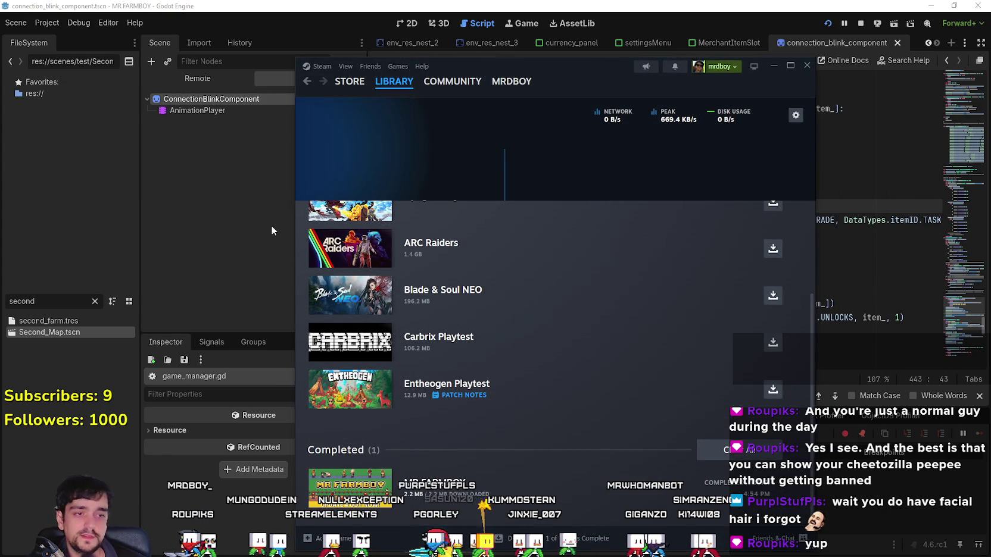
Step: Open the Steam store front and advance the featured carousel past War Thunder
left_click(350, 82)
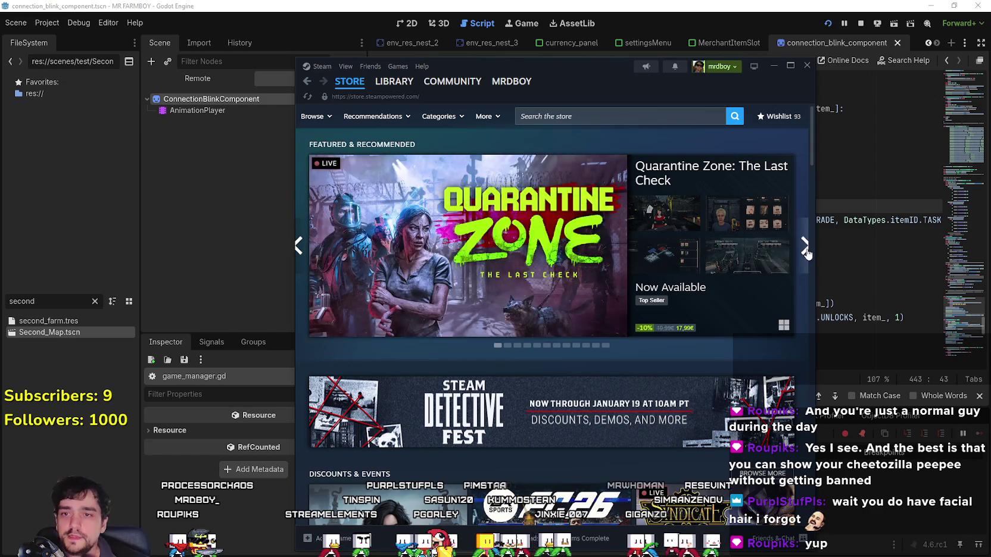
left_click(806, 252)
left_click(806, 252)
left_click(806, 252)
left_click(806, 253)
left_click(806, 254)
left_click(805, 255)
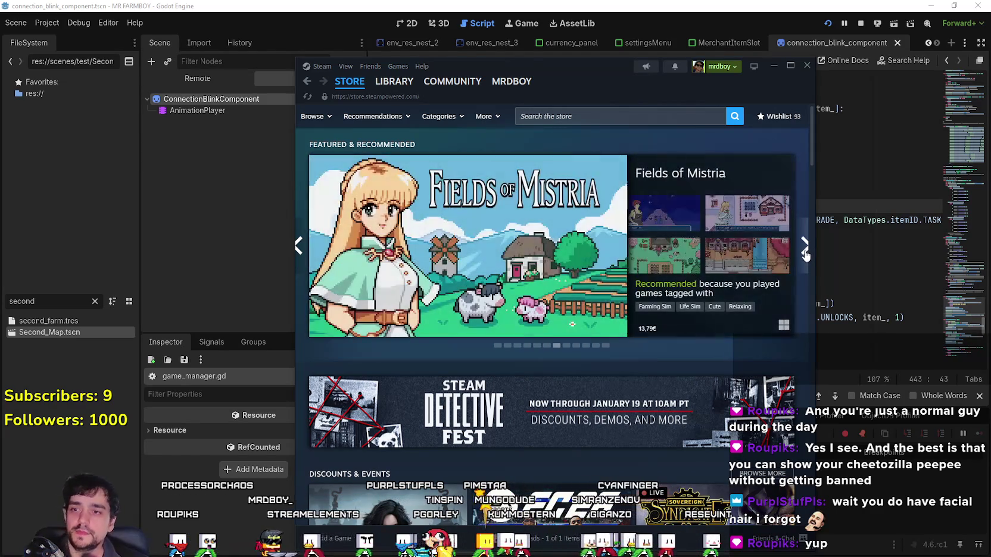
left_click(803, 266)
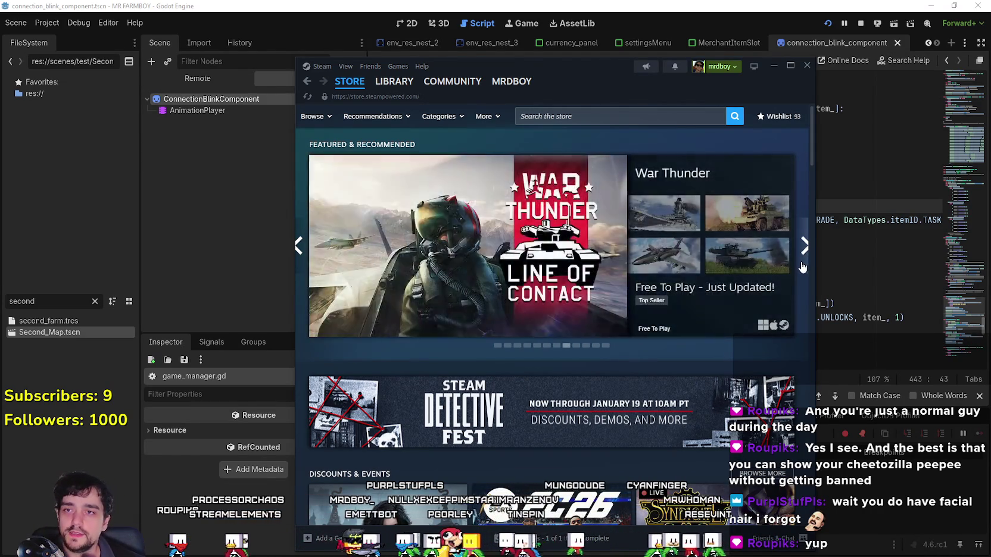
left_click(803, 268)
Step: Widen the Steam window, advance the carousel to Resident Evil Requiem, then return to Godot's line 446
mouse_move(815, 549)
left_mouse_down()
mouse_move(830, 398)
mouse_move(827, 431)
left_mouse_up()
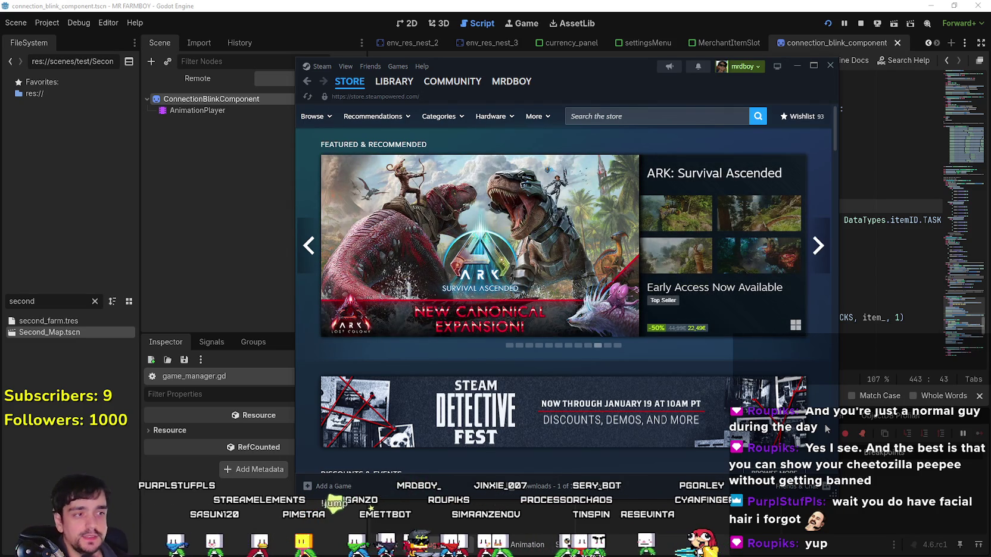
left_click(824, 260)
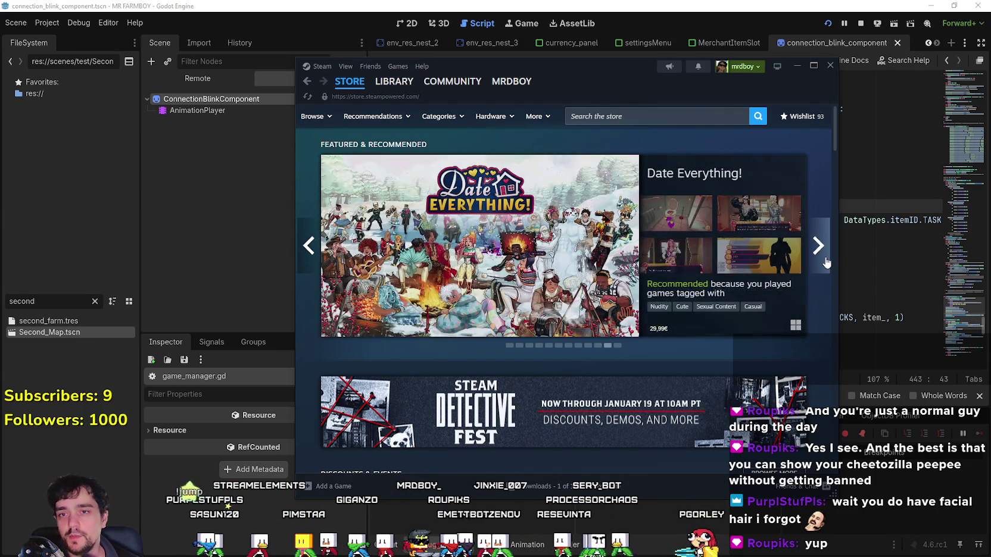
left_click(825, 261)
left_click(826, 260)
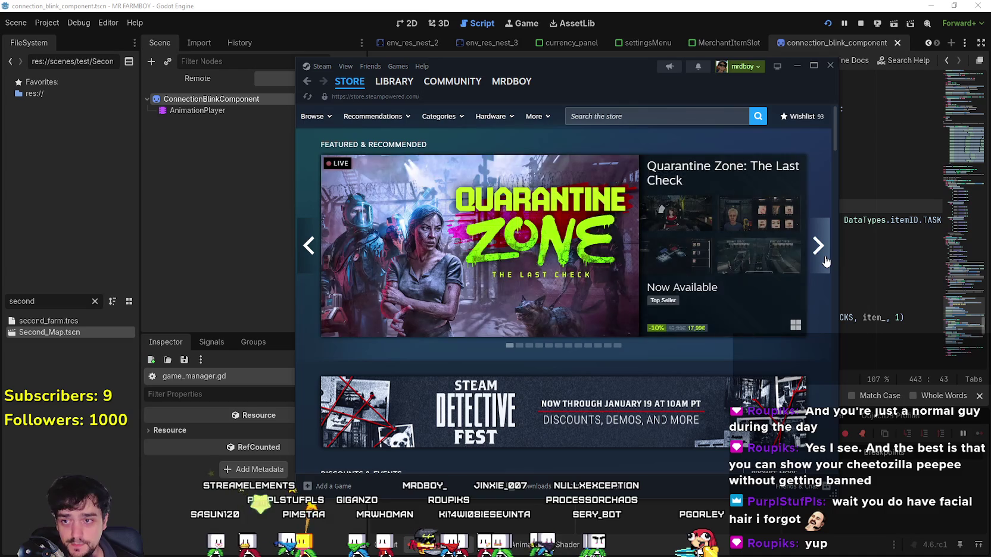
left_click(825, 260)
left_click(825, 260)
left_click(826, 261)
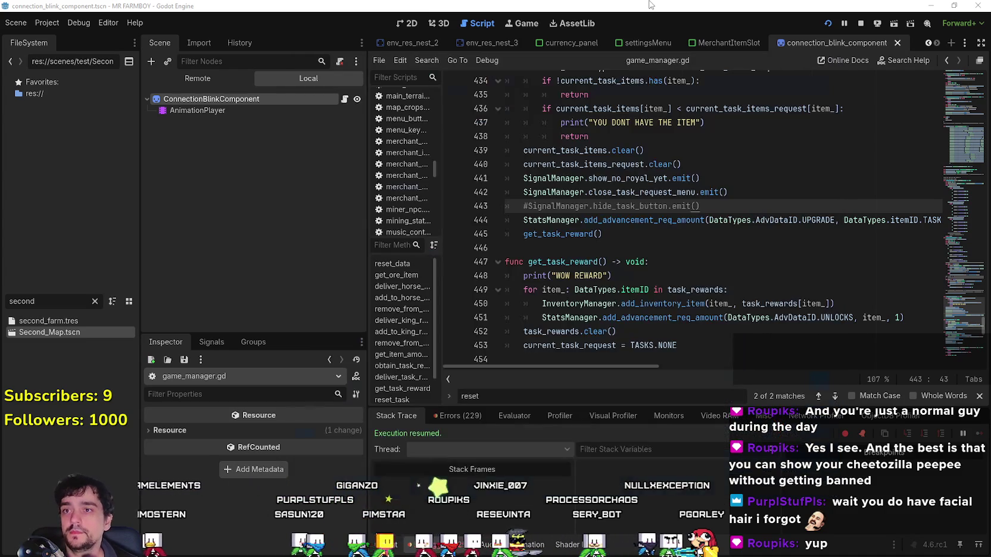
key("alt+Tab")
left_click(618, 247)
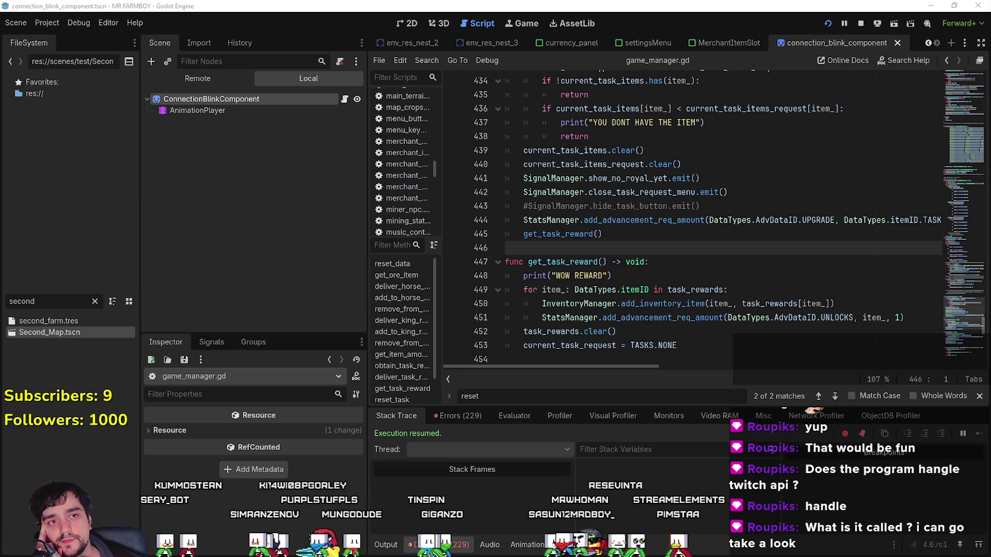
Step: Bring the Streamer.bot window up over the Godot editor
key("alt+Tab")
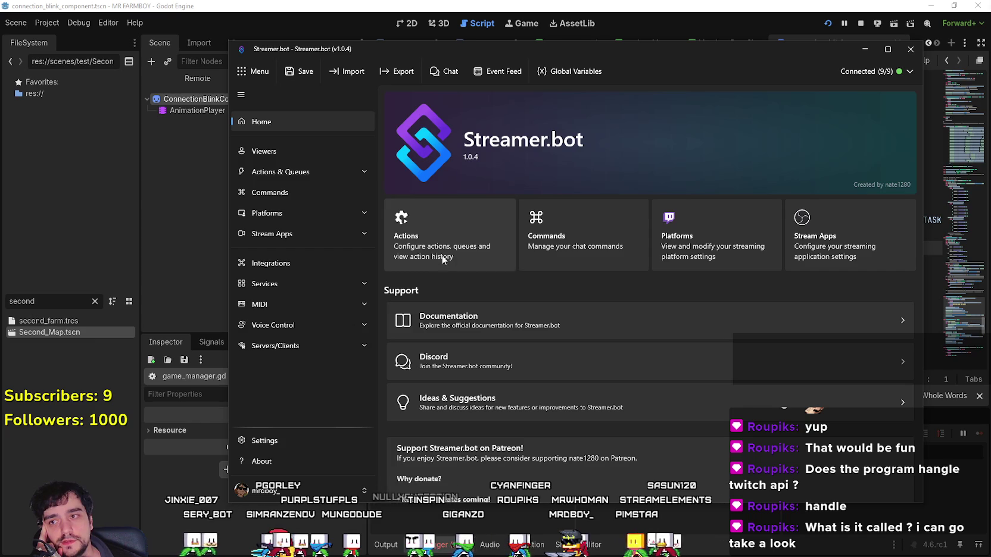
Step: Review Streamer.bot's configured Actions and the chat Commands list (!discord, !steam)
left_click(316, 174)
left_click(299, 200)
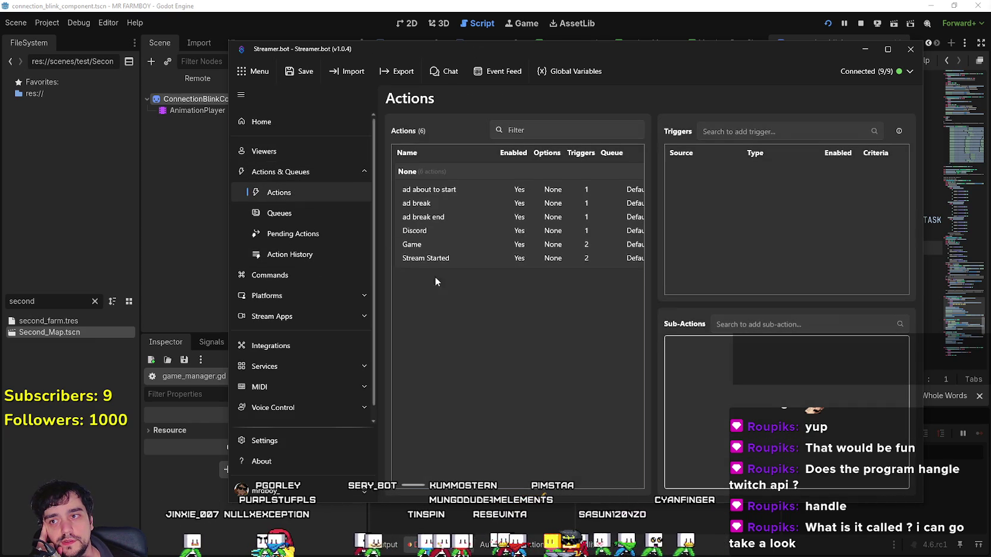
left_click(298, 276)
scroll(361, 354, "down", 1)
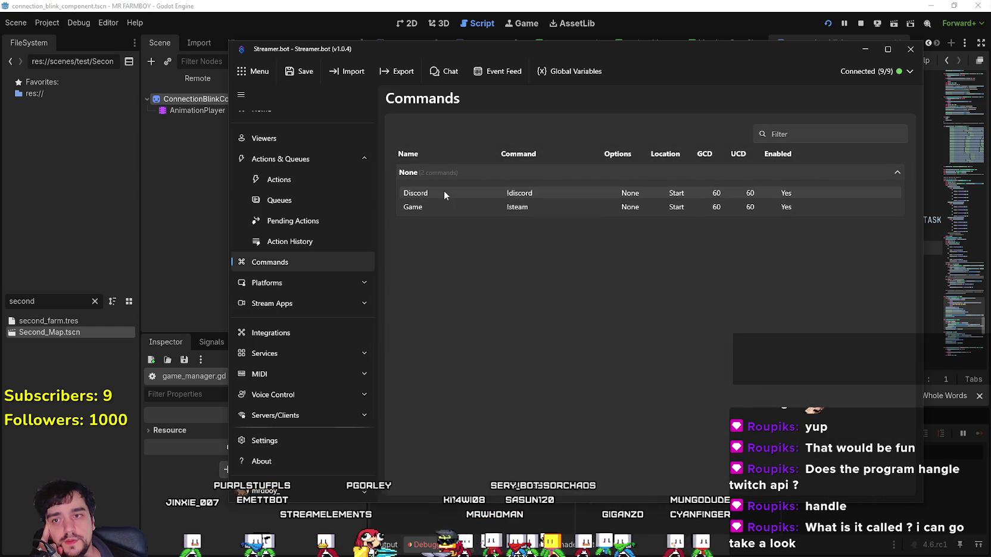
Step: Reposition the Streamer.bot window, then hide it to return to the Godot script
left_click_drag(255, 52, 217, 42)
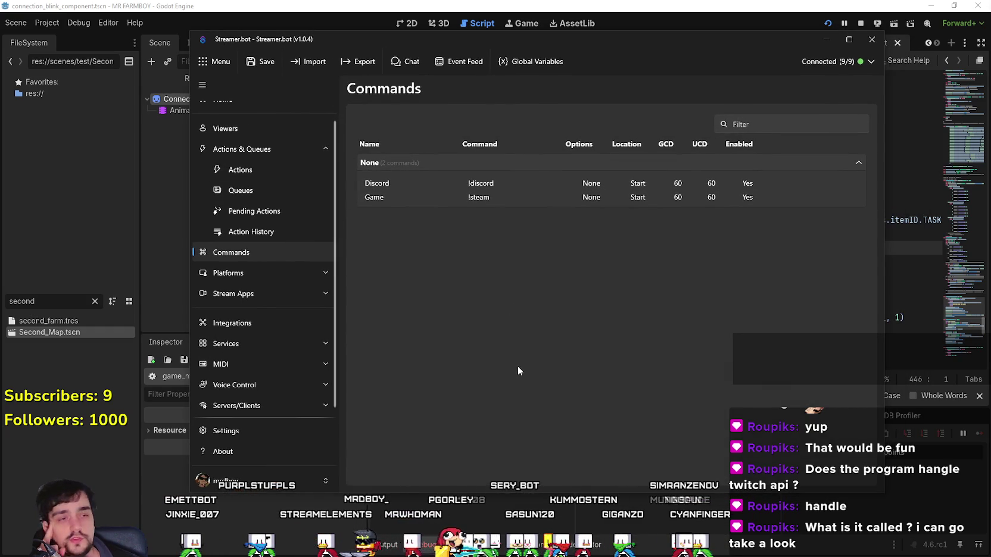
left_click_drag(551, 42, 480, 33)
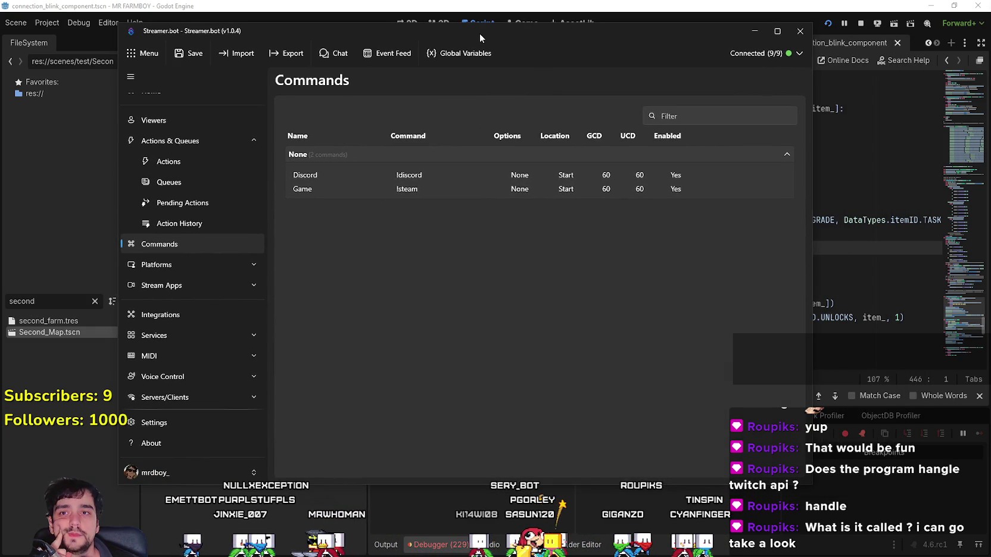
left_click_drag(303, 28, 368, 30)
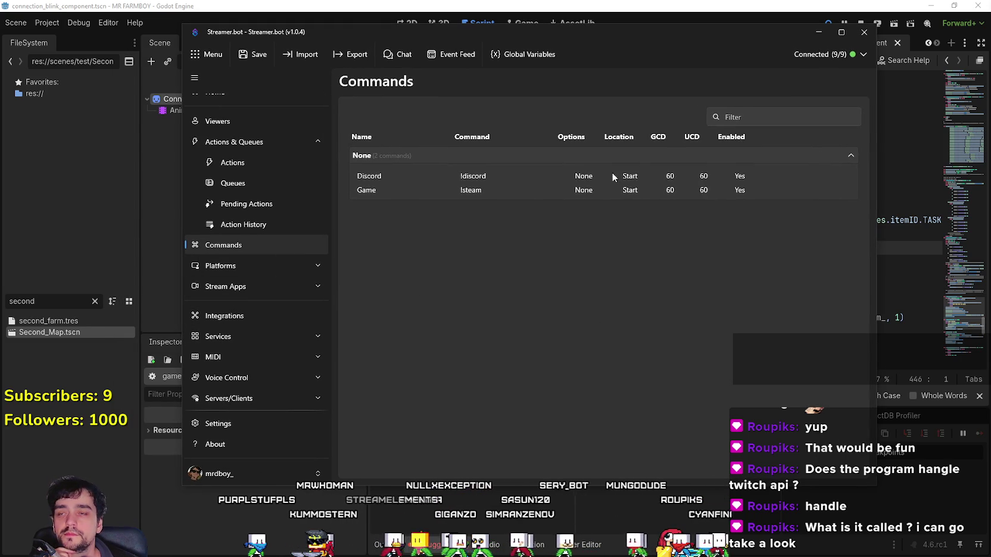
mouse_move(618, 29)
left_mouse_down()
mouse_move(652, 44)
mouse_move(619, 50)
left_mouse_up()
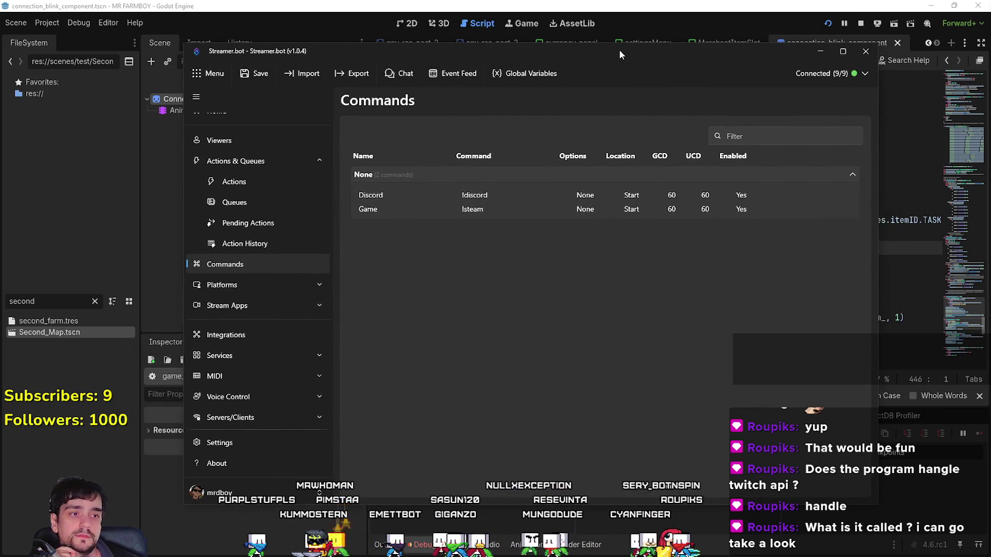
key("alt+Tab")
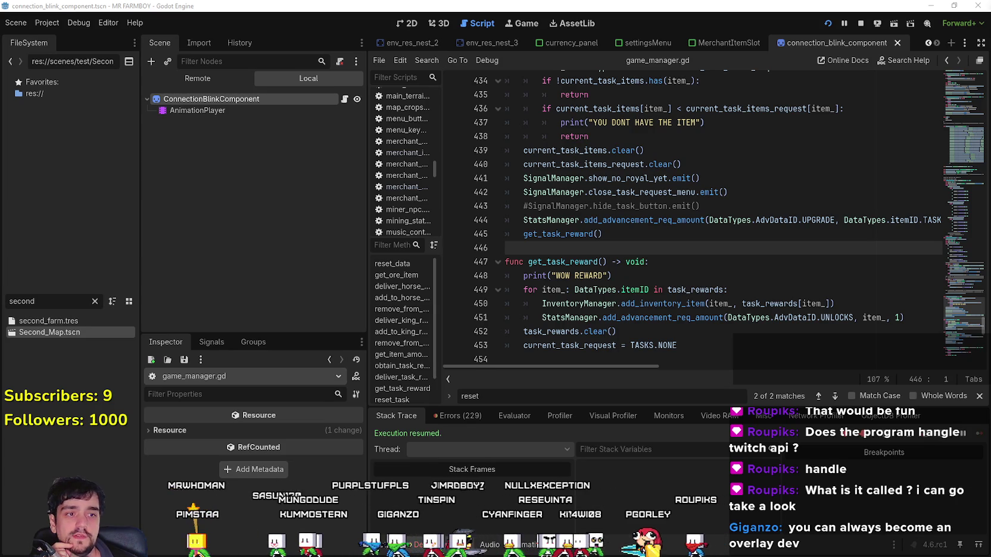
Step: Select and deselect the commented reward code on lines 428–430 without changing it
key("Up")
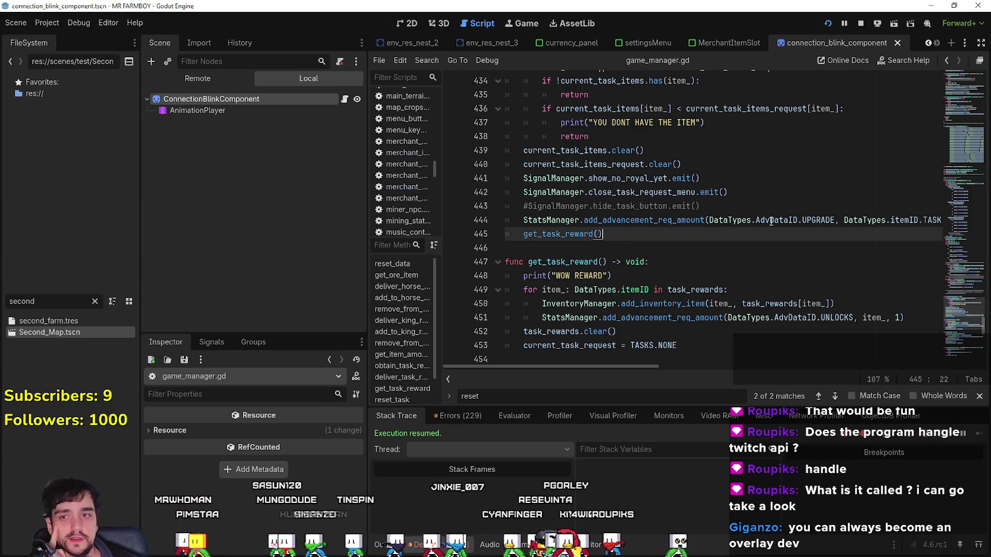
left_click(763, 204)
mouse_move(764, 205)
left_mouse_down()
mouse_move(452, 178)
mouse_move(436, 191)
mouse_move(458, 209)
left_mouse_up()
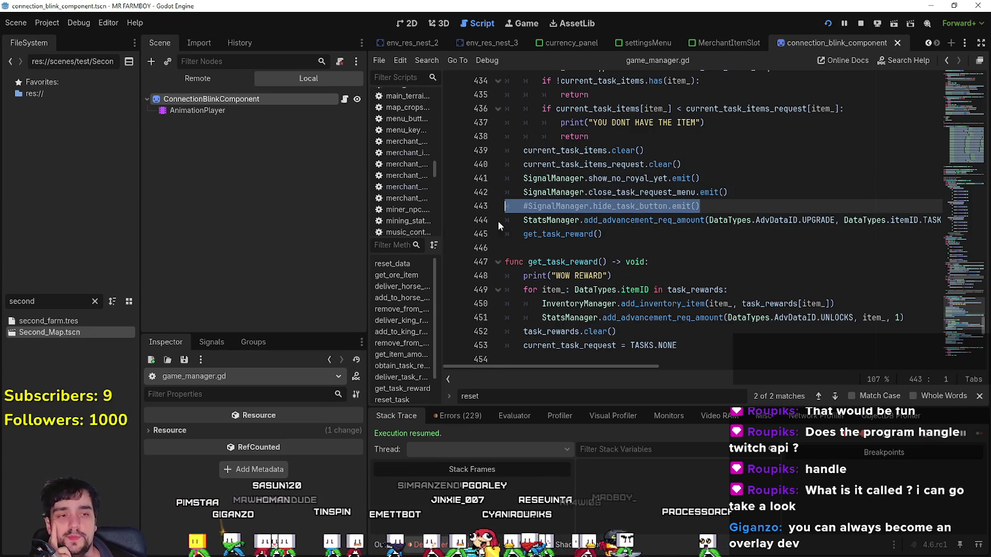
scroll(656, 272, "up", 2)
left_click(655, 235)
scroll(596, 238, "up", 3)
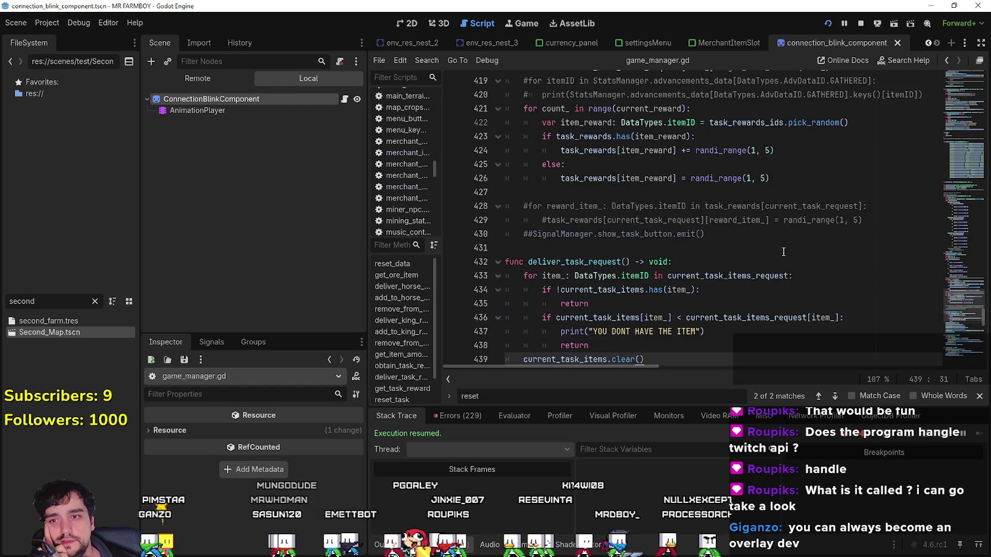
left_click_drag(705, 234, 668, 207)
left_click_drag(491, 172, 492, 173)
scroll(492, 172, "up", 2)
left_click(654, 276)
scroll(665, 247, "up", 2)
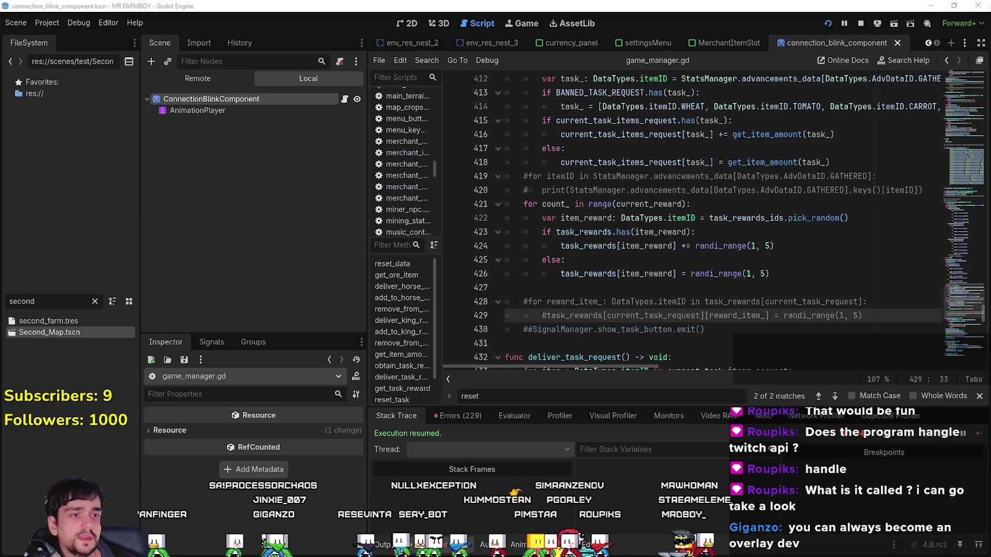
Step: Place the cursor on lines 424 and 427, then switch to the running MR FARMBOY game
left_click(596, 246)
left_click(598, 282)
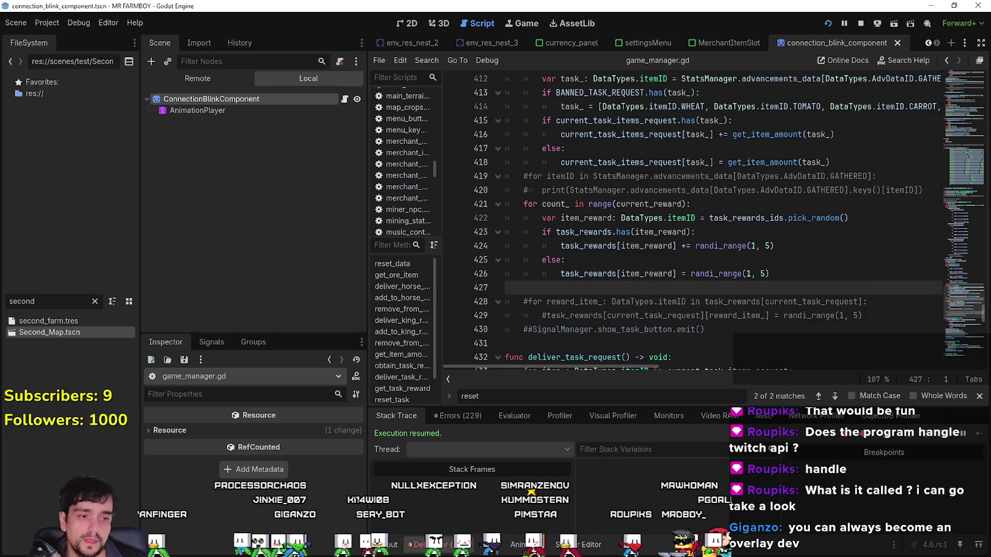
key("alt+Tab")
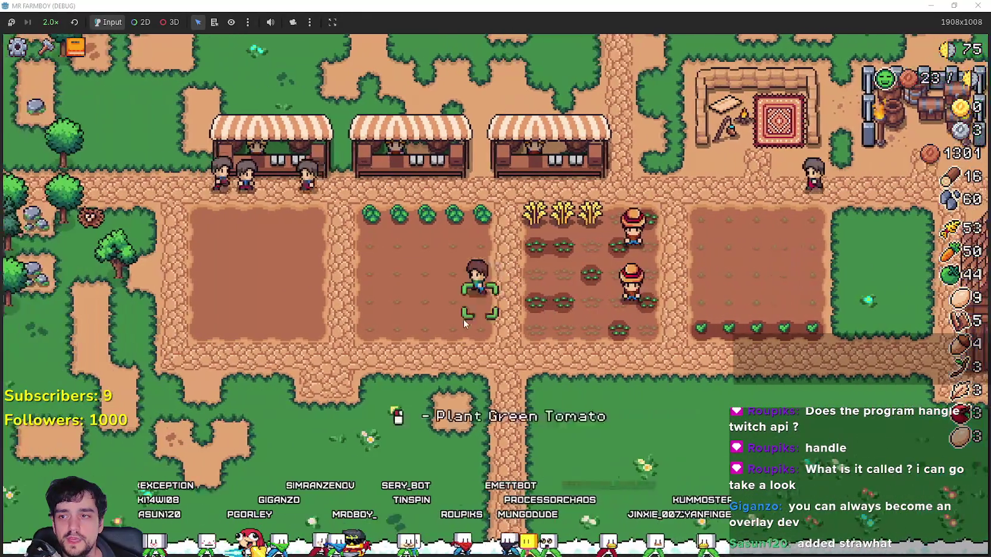
Step: Check the Strawberry advancement details and pick the Strawberry seed for planting
left_click(494, 54)
mouse_move(379, 280)
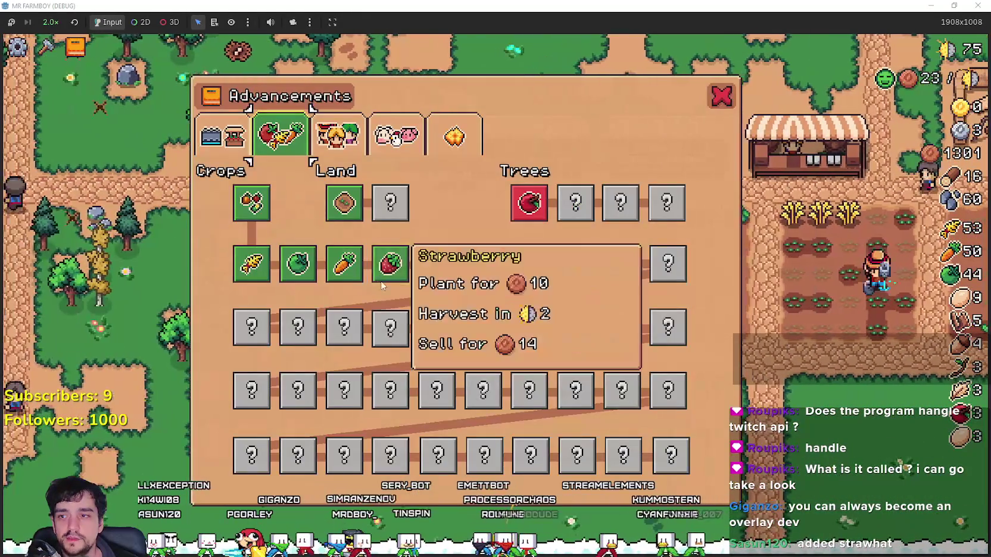
left_click(38, 358)
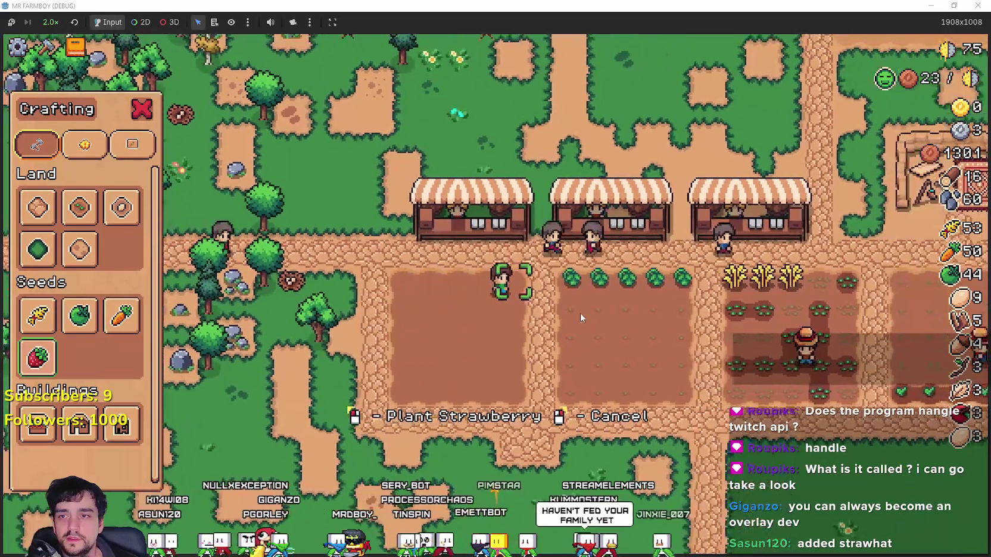
Step: Plant strawberries in the plot and check what the Apple advancement requires
left_click(580, 313)
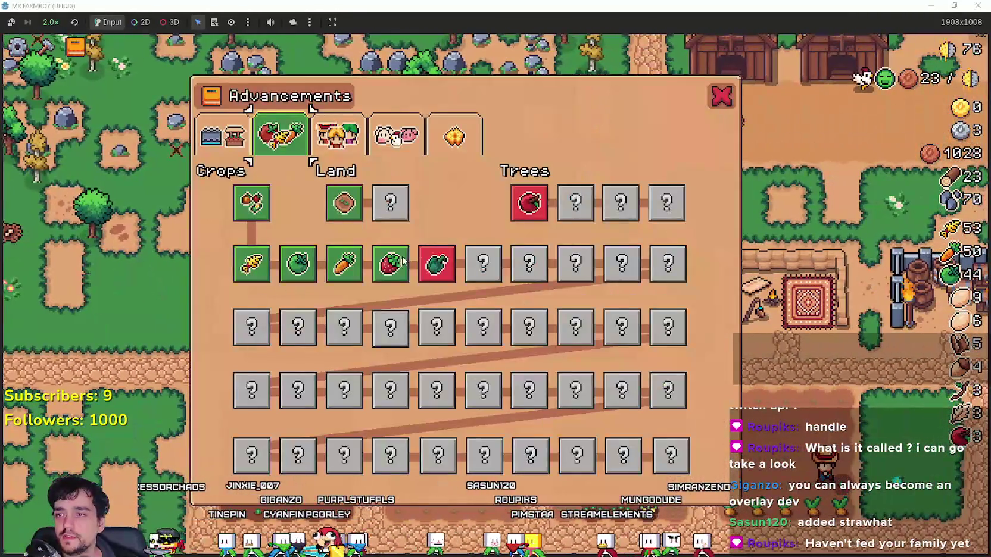
mouse_move(438, 264)
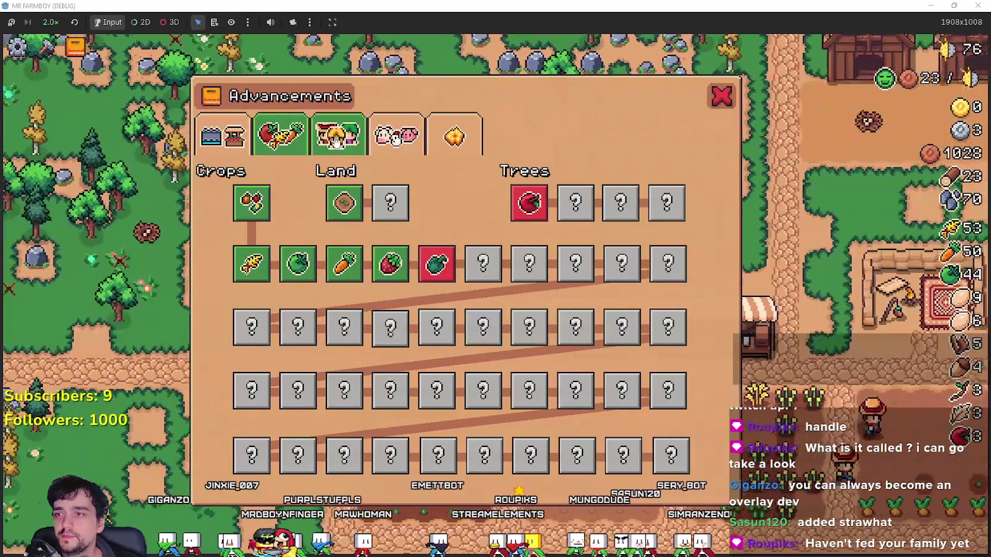
Step: Browse the Animals and Workers advancement tabs, close the panel, and head toward the barns
left_click(337, 141)
left_click(396, 136)
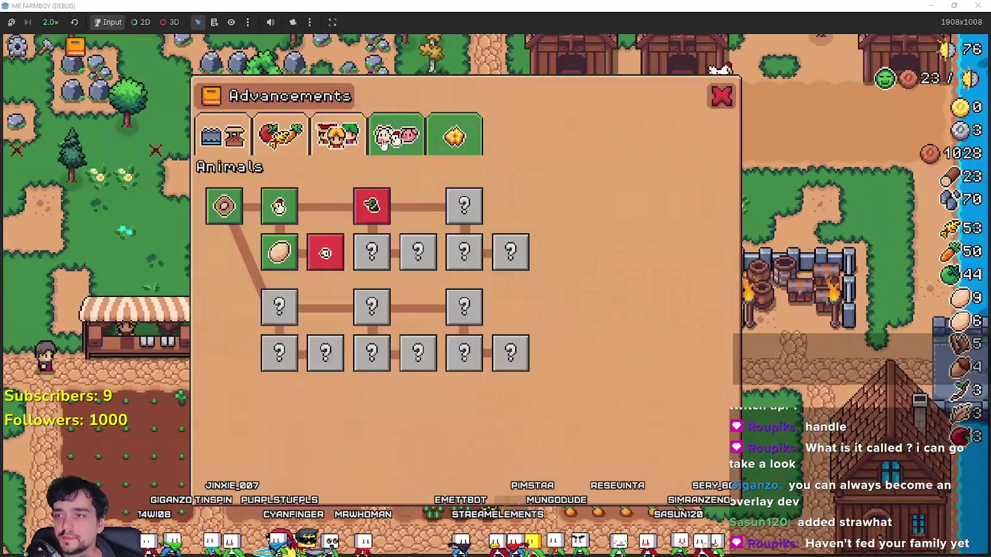
left_click(337, 137)
mouse_move(234, 194)
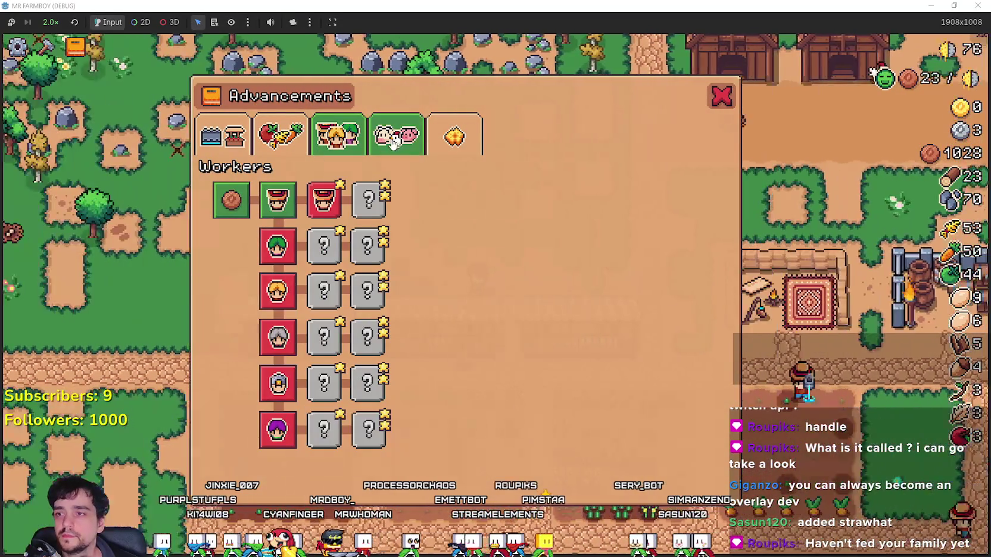
left_click(396, 136)
mouse_move(278, 217)
left_click(721, 96)
key("c")
key("c")
key("d")
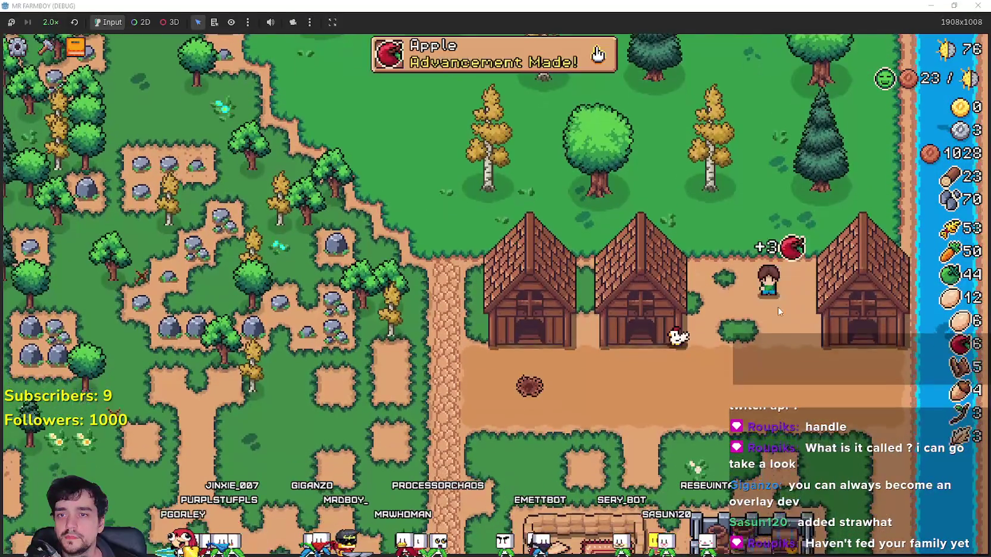
Step: Gather apples at the tree, check the Apple details, and walk to the market stalls
key("s")
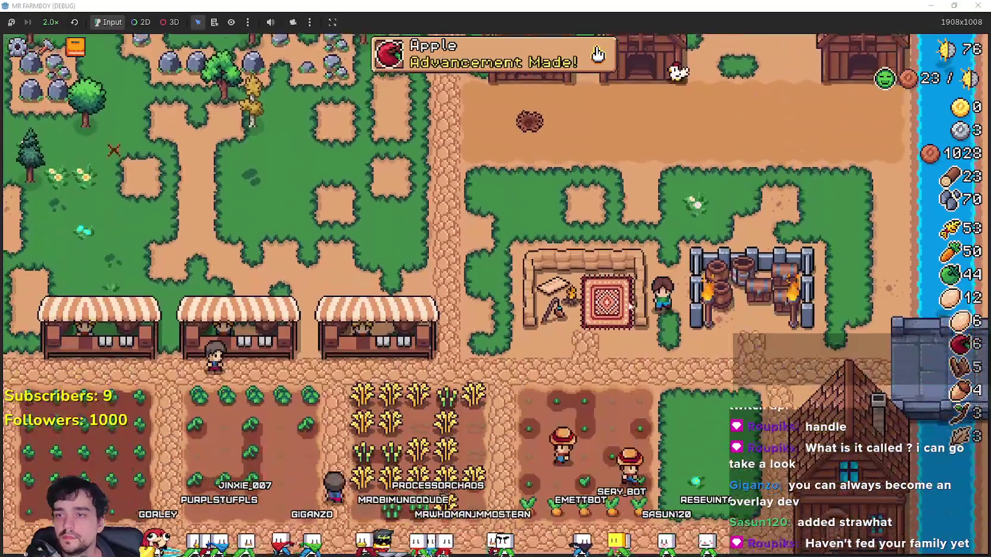
key("c")
key("w")
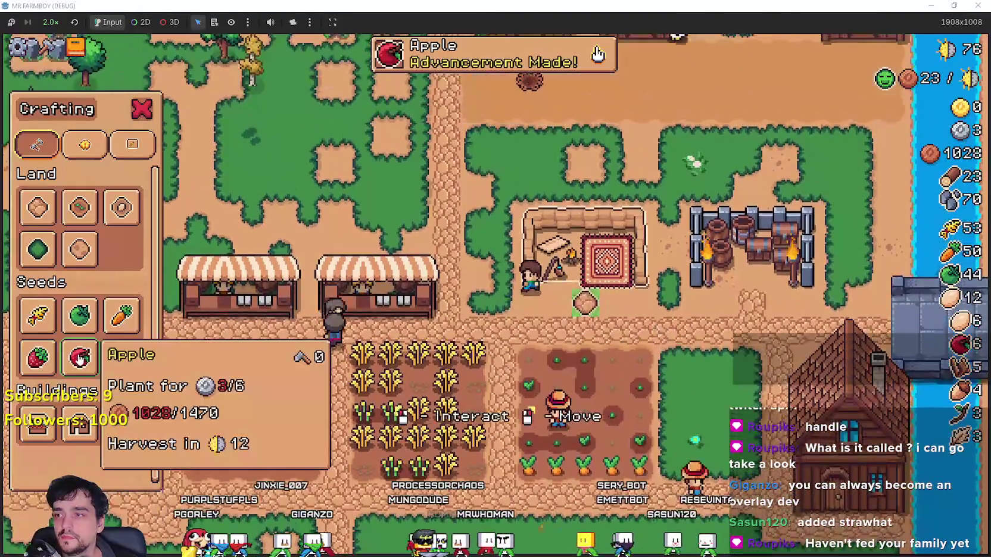
left_click(75, 46)
key("Escape")
key("s")
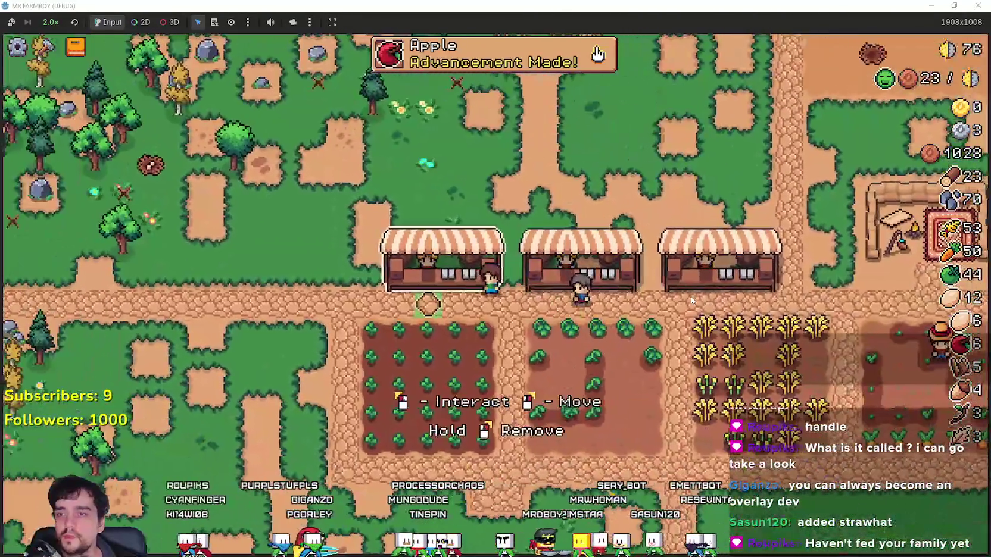
Step: Sell the apples, chicken eggs and wild eggs at the market, raising coins from 1028 to 1376
left_click(690, 301)
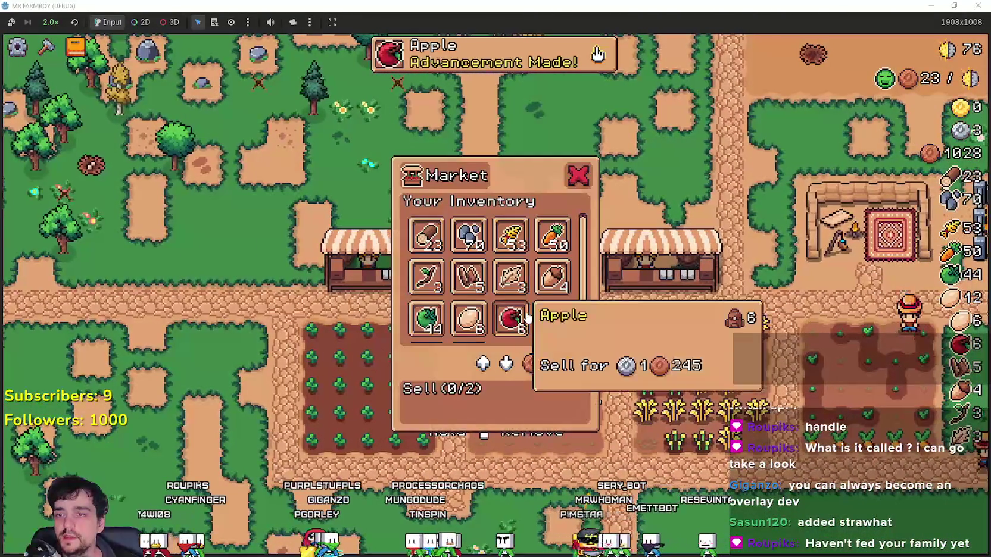
left_click(510, 277)
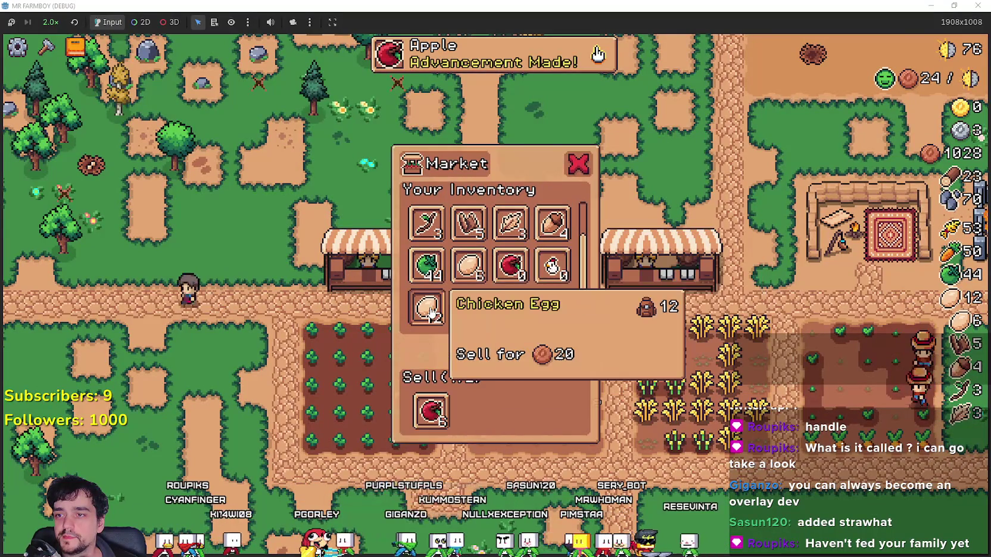
left_click(430, 314)
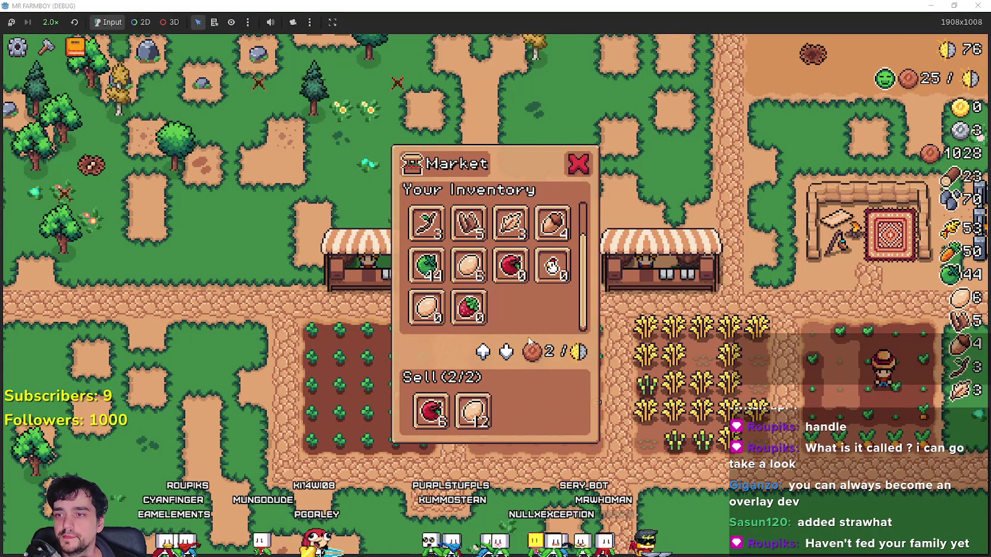
left_click(478, 293)
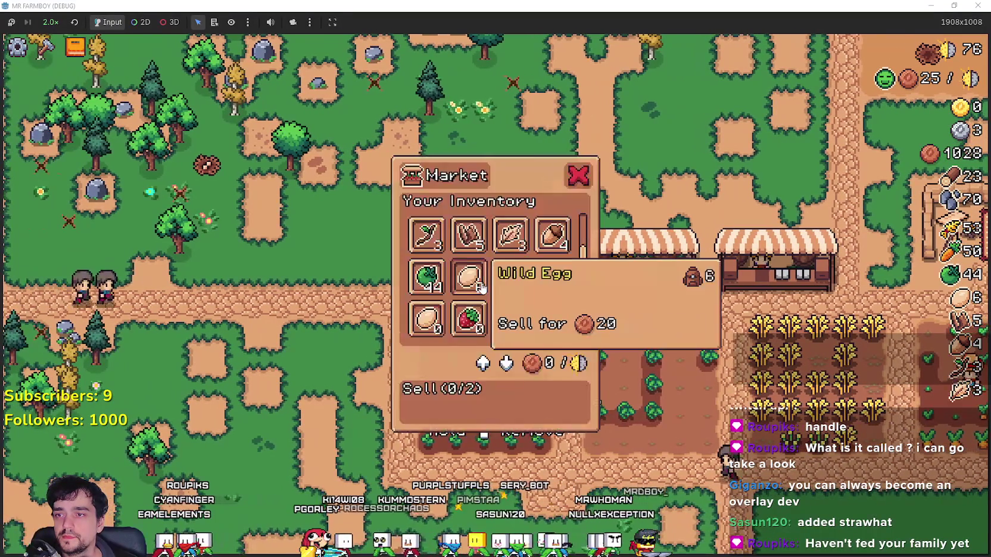
left_click(482, 289)
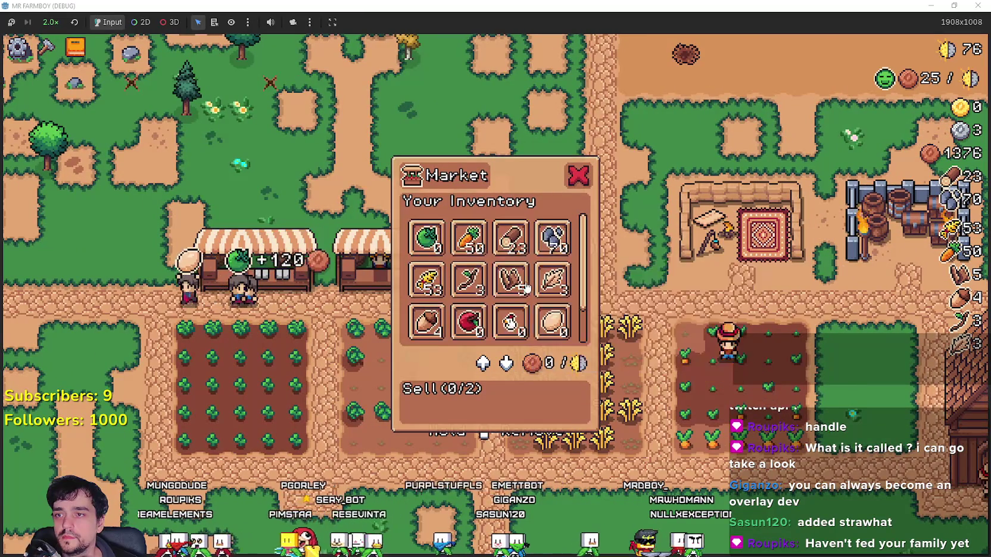
left_click(474, 235)
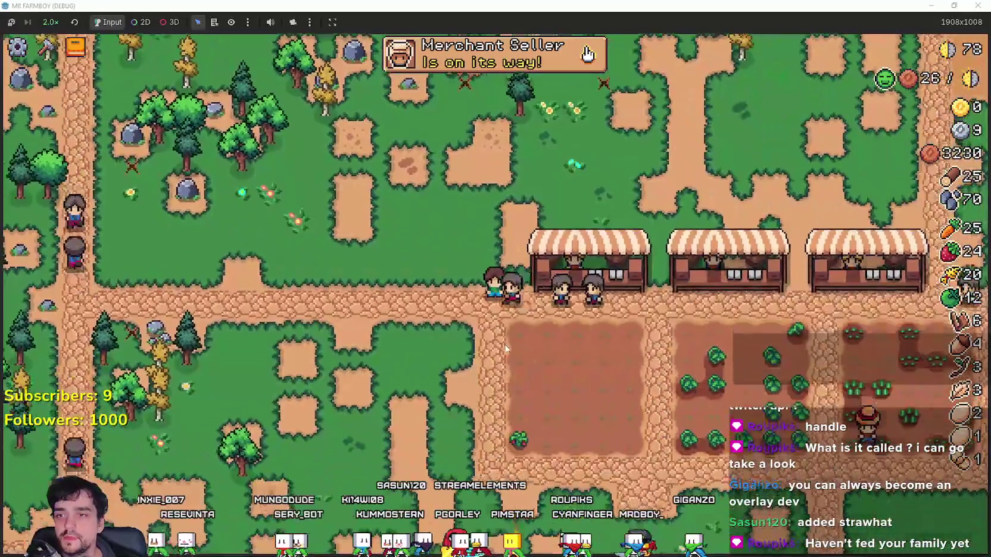
Step: Pause and resume the game, quit the debug session with F8, and switch to the World scene project
key("Escape")
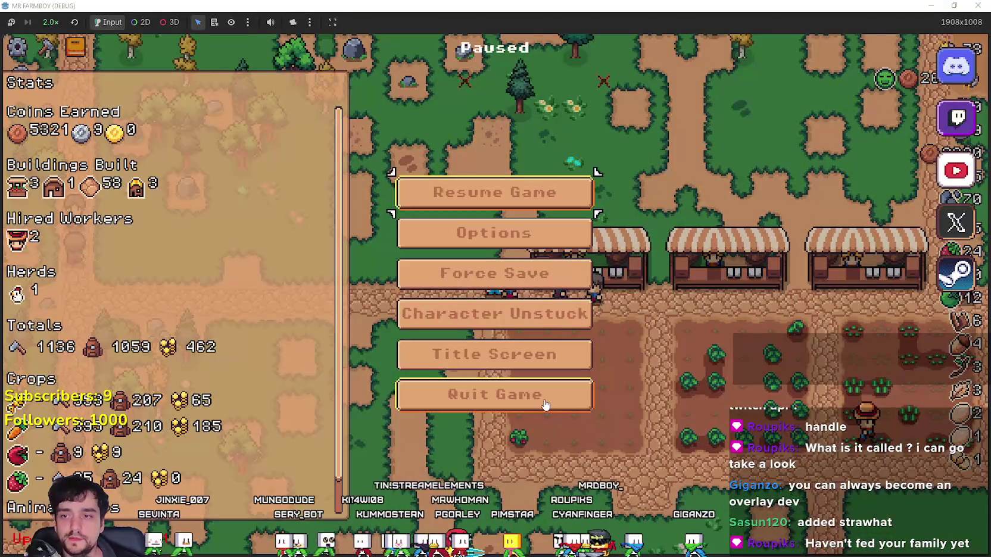
key("Escape")
key("F8")
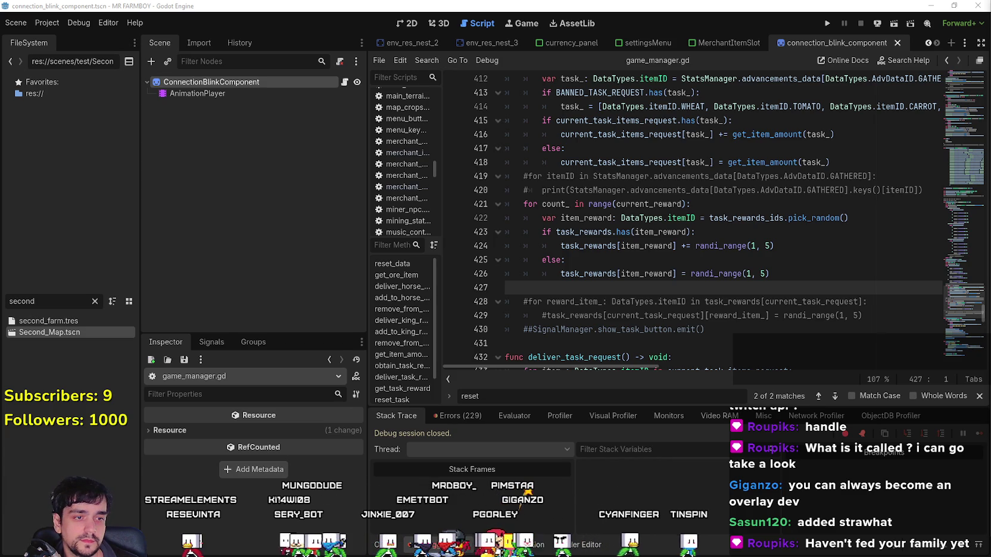
key("alt+Tab")
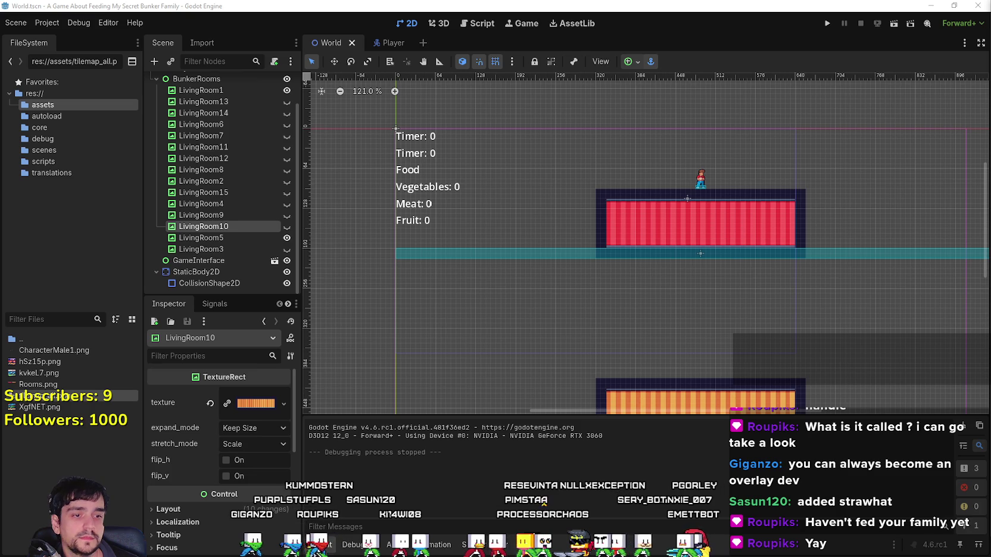
Step: Copy the goal text following 'Stream Title' in the Games.txt notes
key("alt+Tab")
scroll(476, 192, "up", 6)
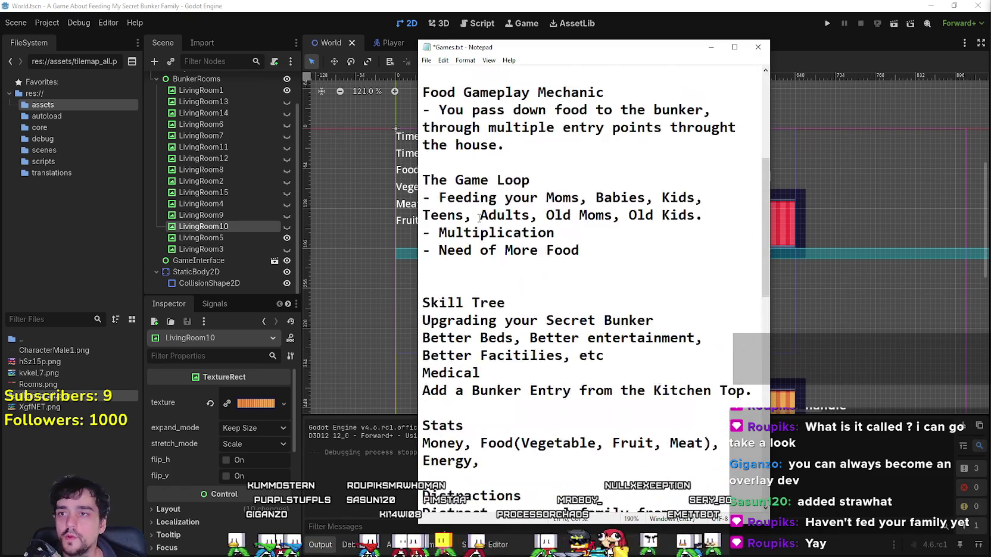
scroll(476, 192, "up", 2)
mouse_move(538, 197)
left_mouse_down()
mouse_move(751, 200)
mouse_move(623, 219)
left_mouse_up()
right_click(623, 219)
left_click(647, 251)
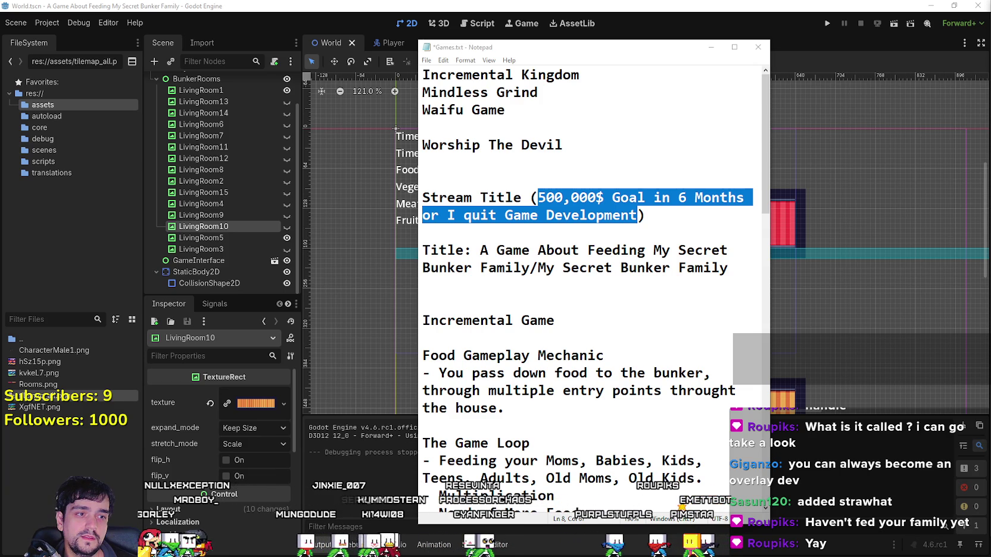
left_click(686, 211)
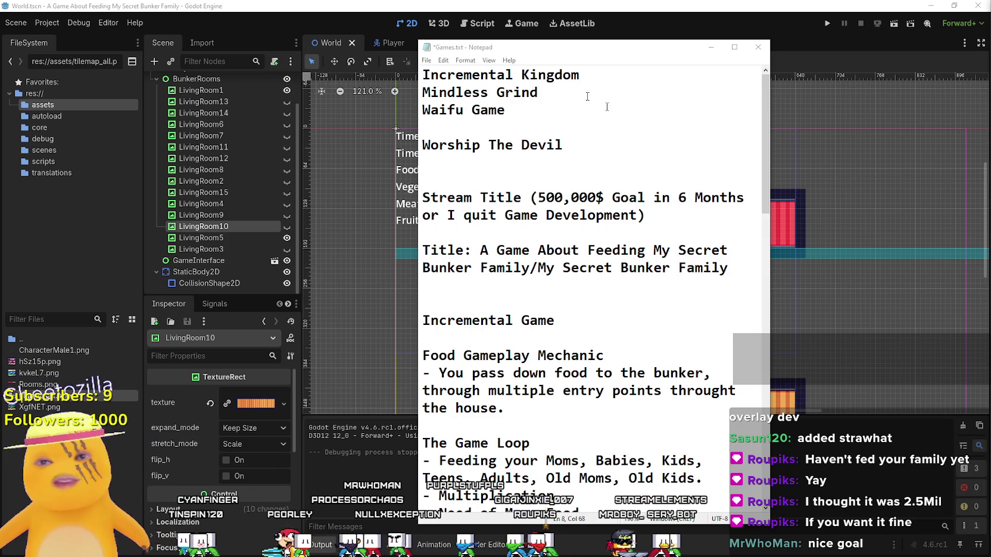
left_click(452, 162)
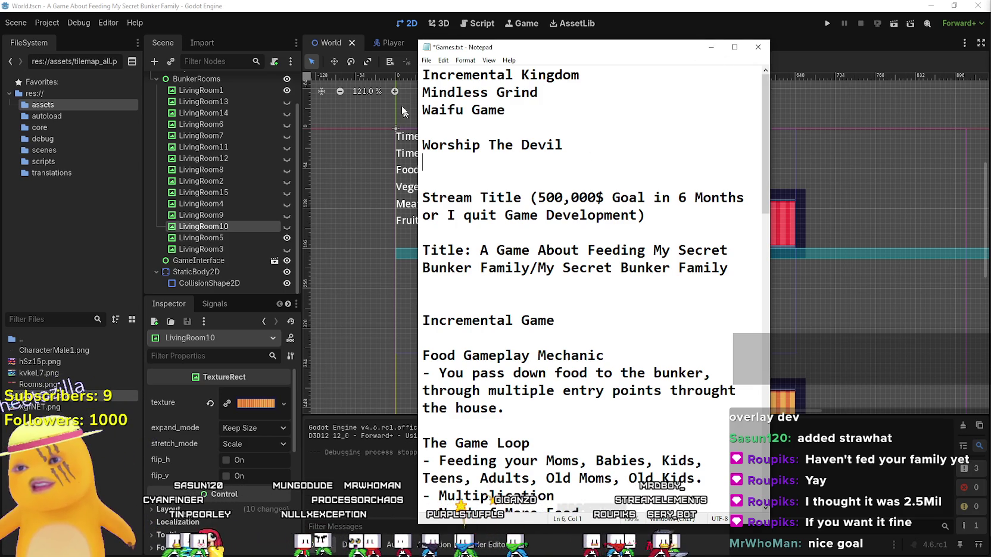
left_click(427, 60)
left_click(494, 108)
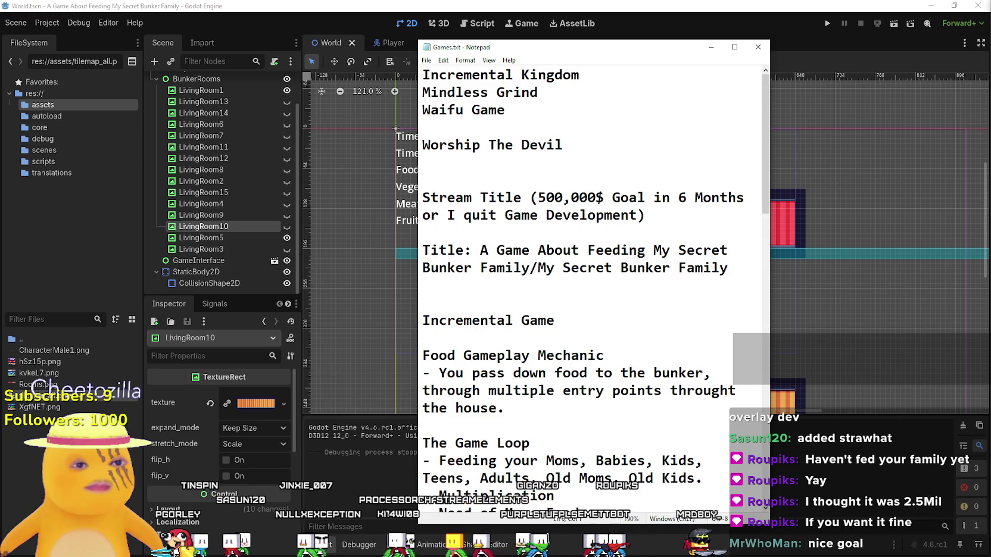
left_click(711, 47)
scroll(690, 246, "down", 3)
scroll(692, 239, "up", 2)
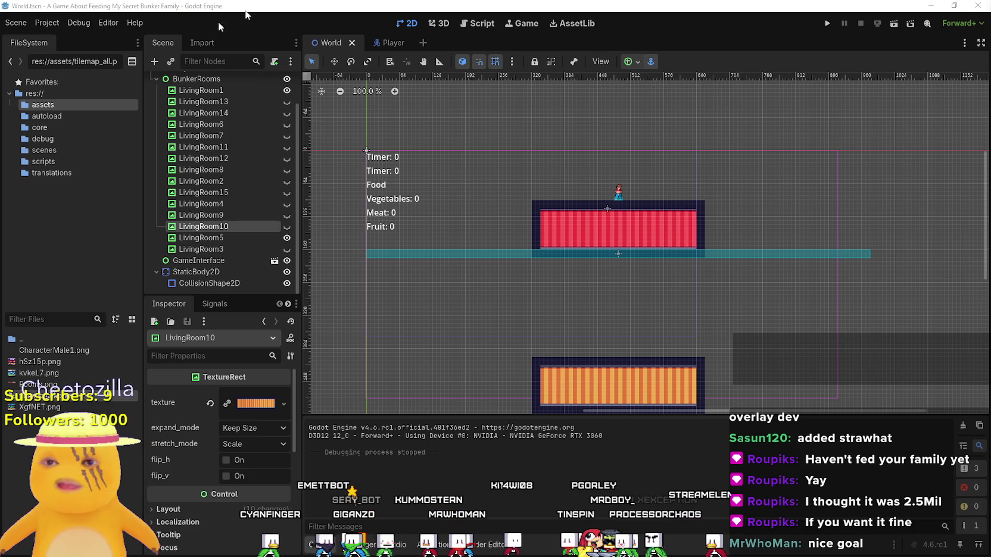
Step: Run the bunker game fullscreen, walk and jump out of the room and back, then close it
left_click(828, 23)
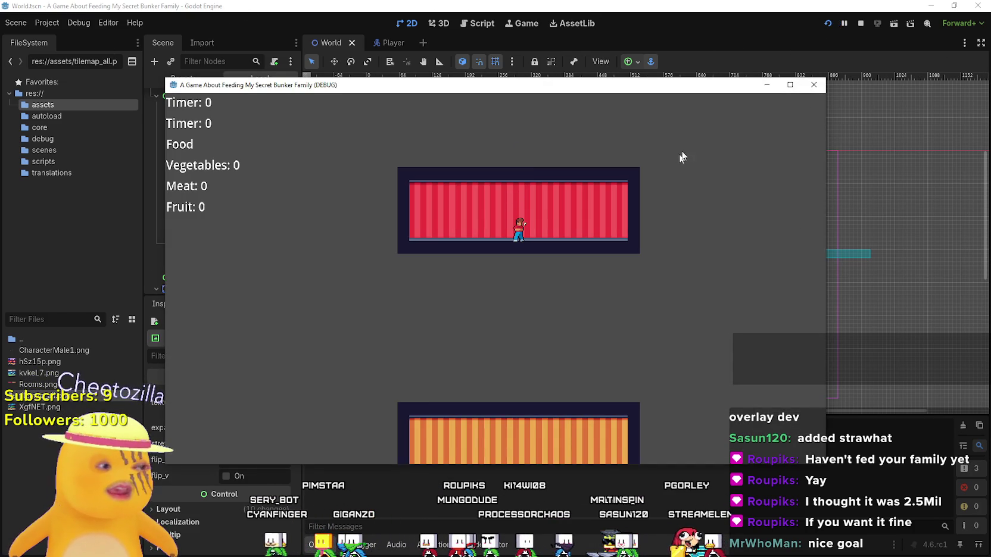
left_click(790, 84)
key("Right")
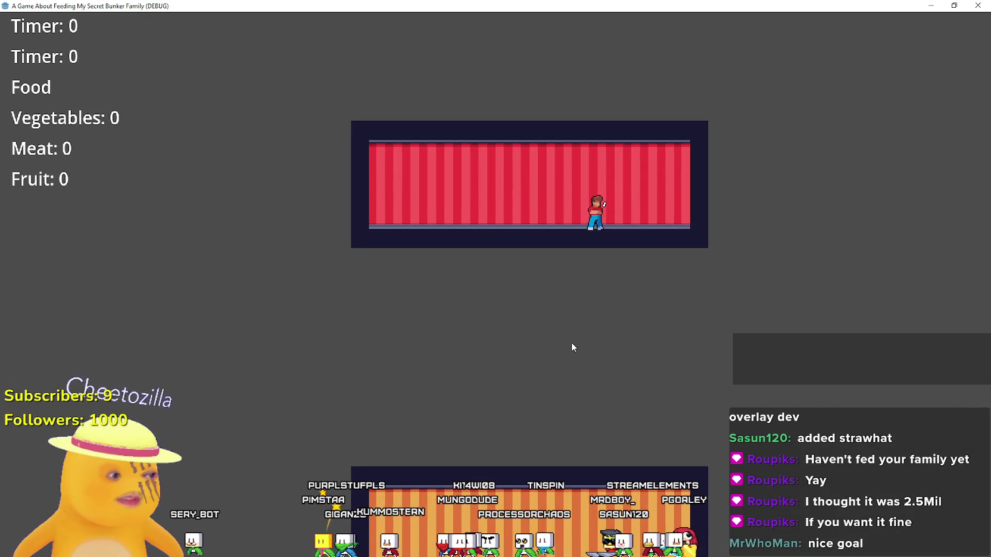
key("space")
key("Left")
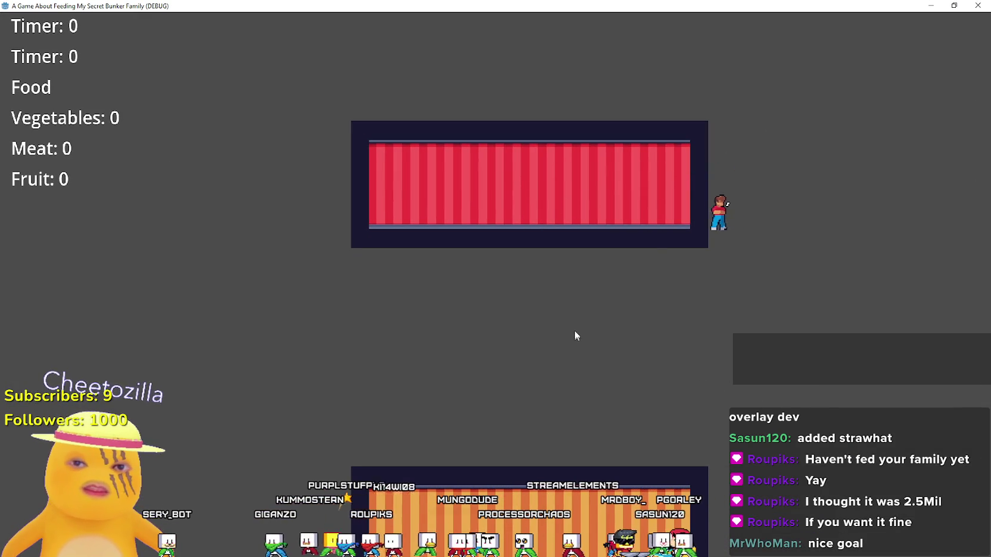
key("space")
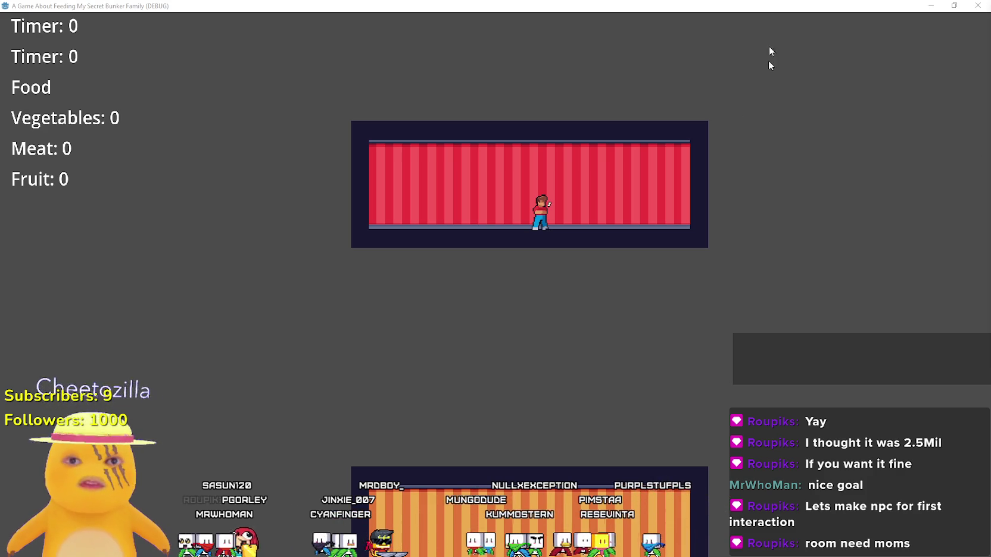
key("super+Down")
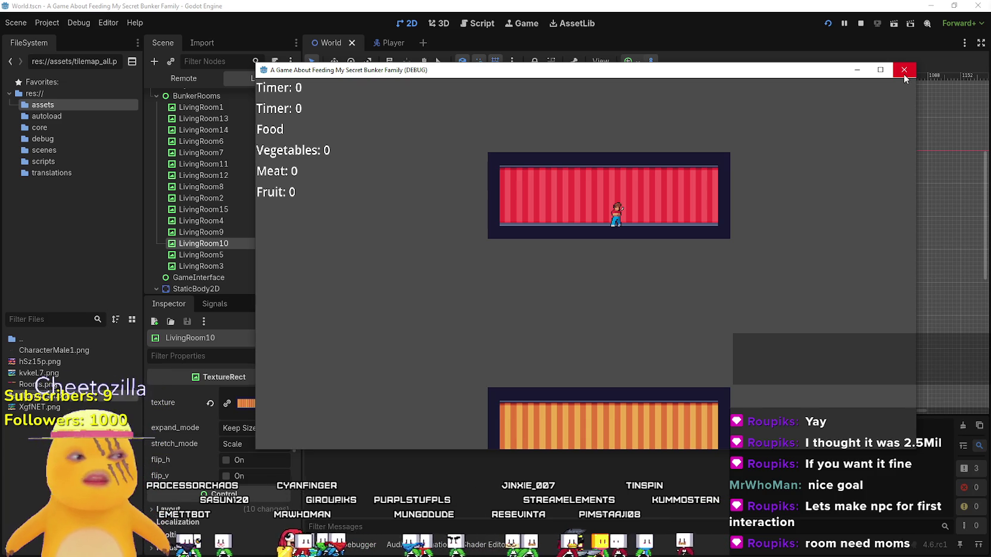
left_click(904, 75)
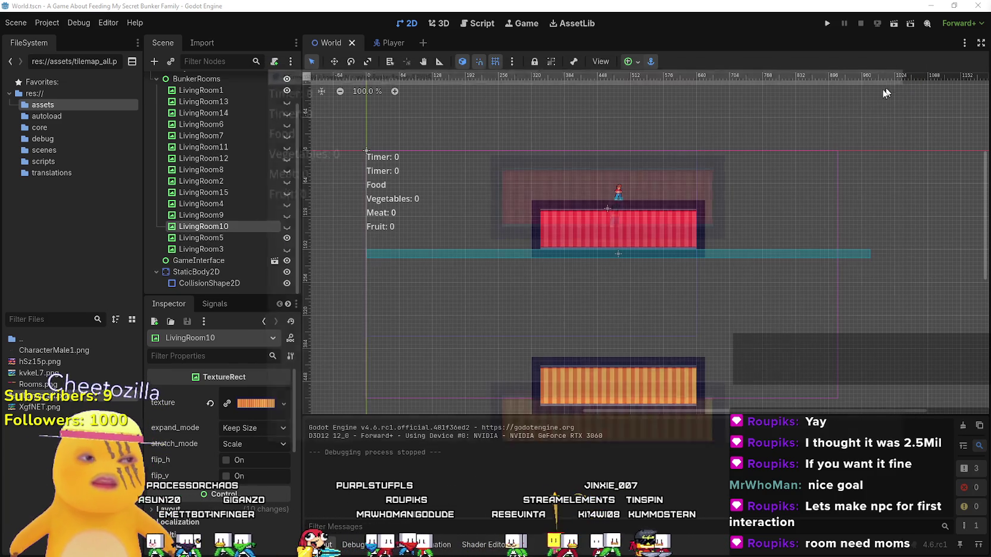
scroll(645, 307, "up", 2)
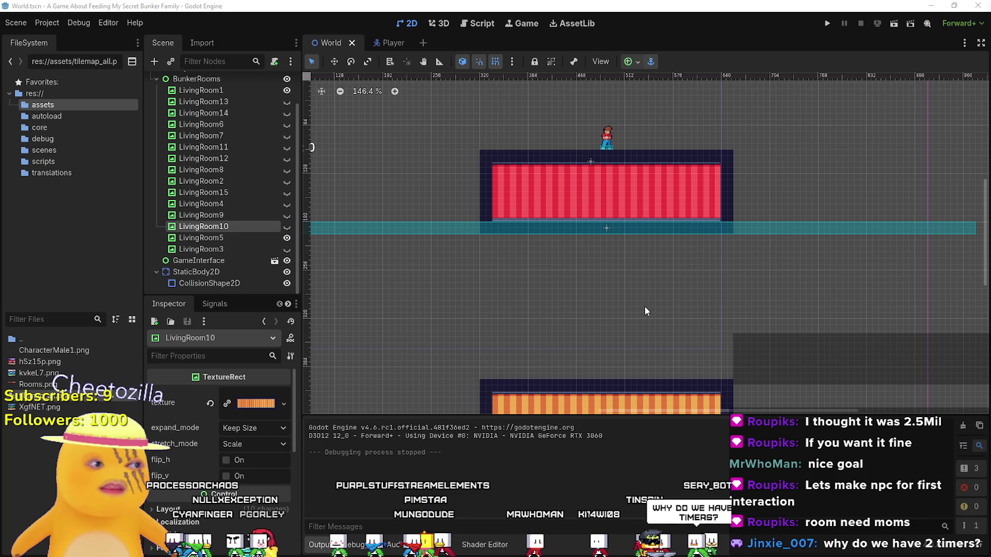
scroll(644, 306, "down", 1)
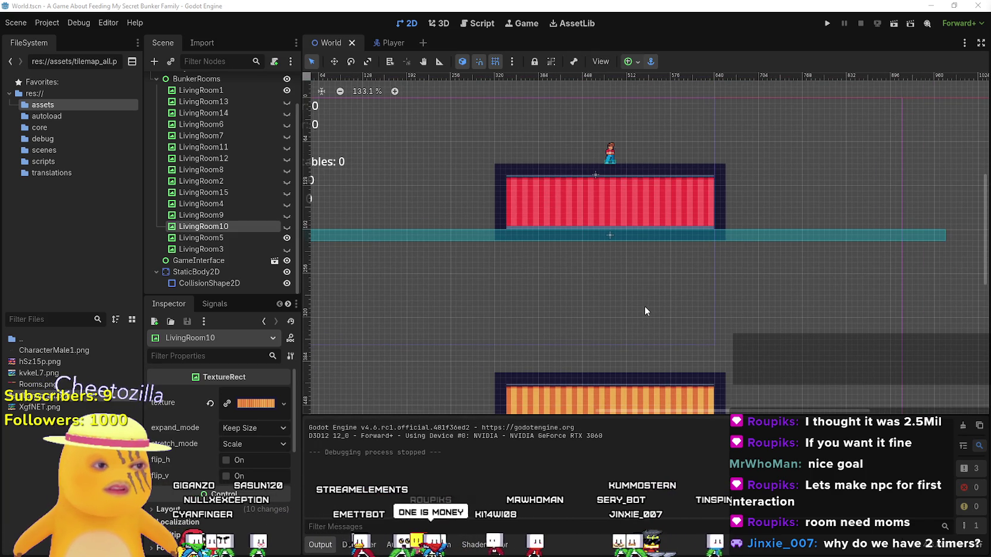
scroll(644, 306, "down", 1)
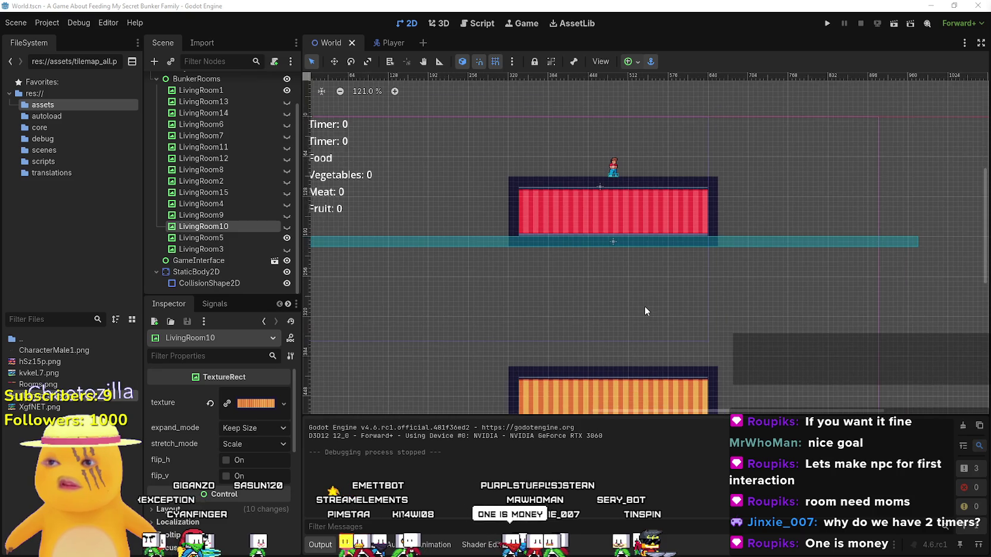
scroll(645, 307, "down", 1)
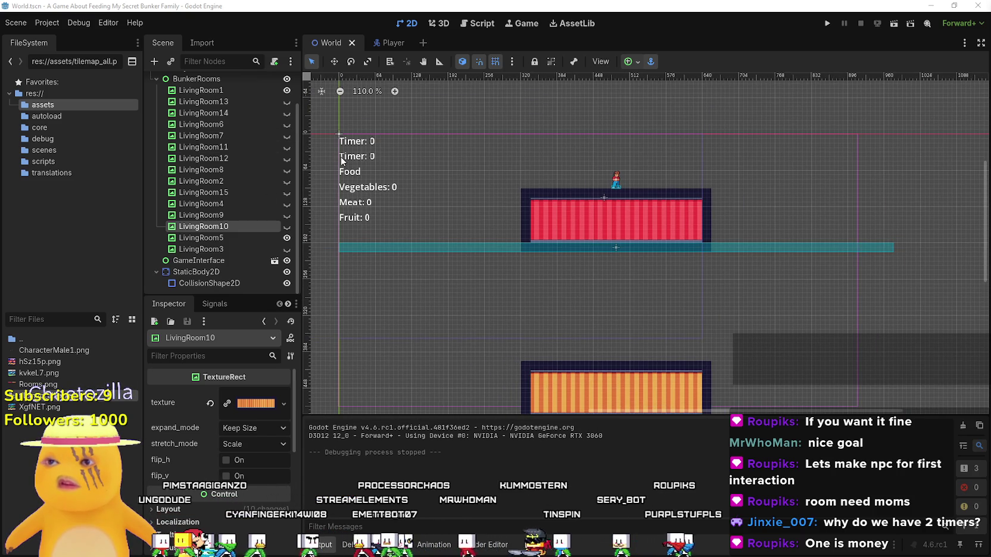
scroll(204, 274, "up", 3)
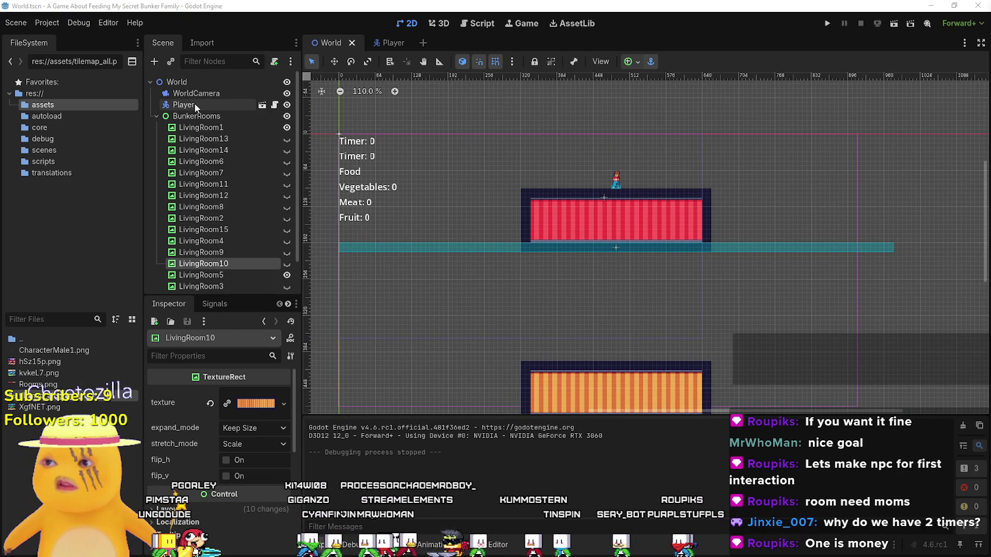
scroll(196, 106, "down", 3)
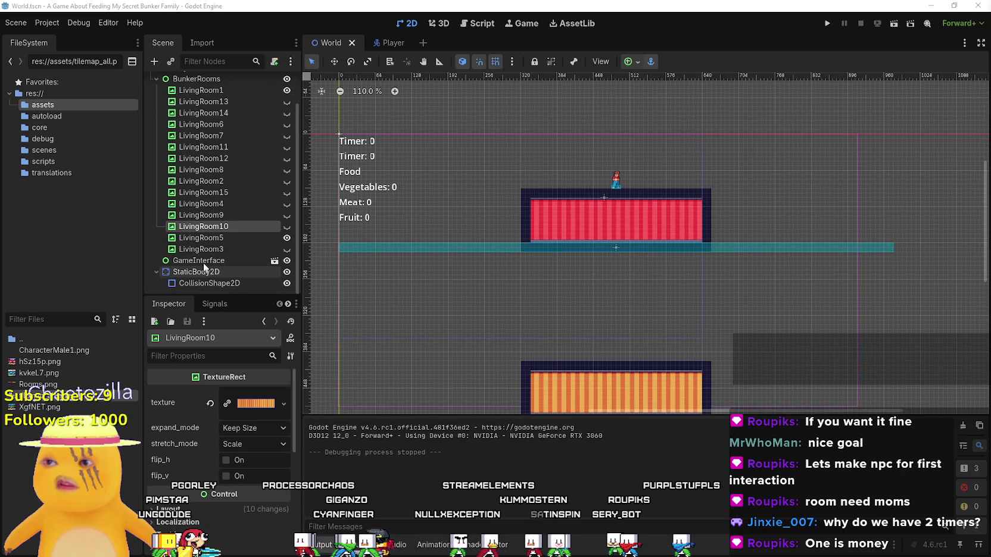
left_click(275, 261)
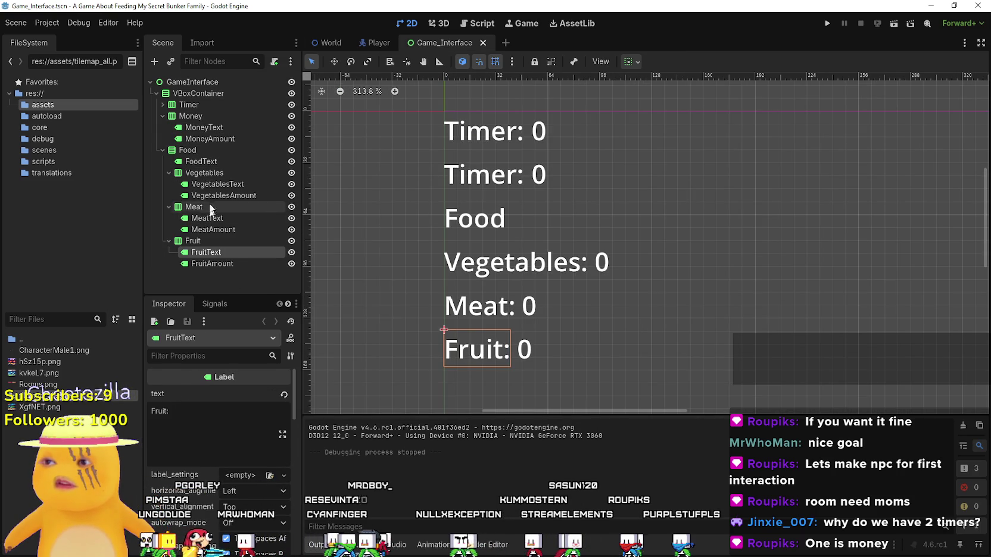
Step: Change the MoneyText label's text from 'Timer:' to 'Money:', save, and run the project
left_click(212, 128)
double_click(160, 412)
type("Money:")
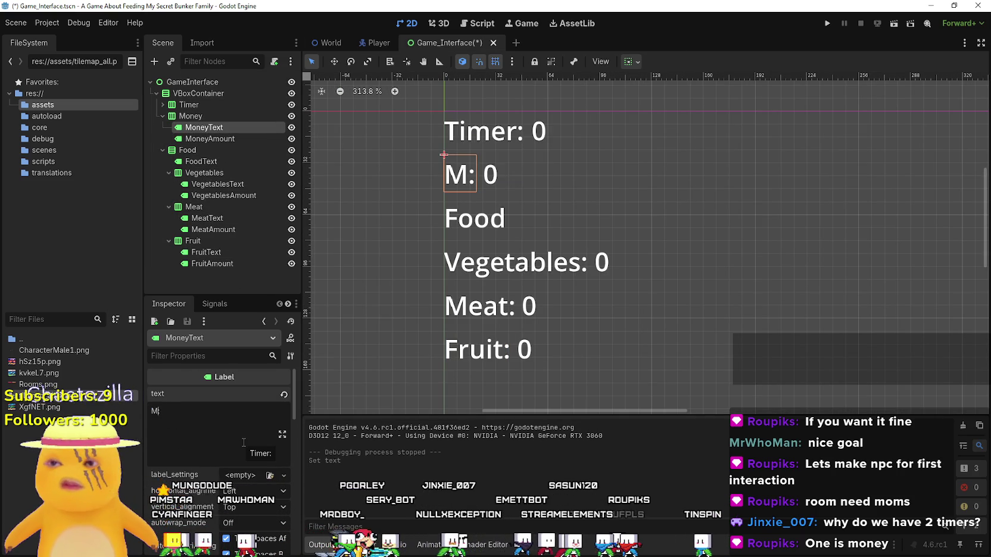
key("ctrl+s")
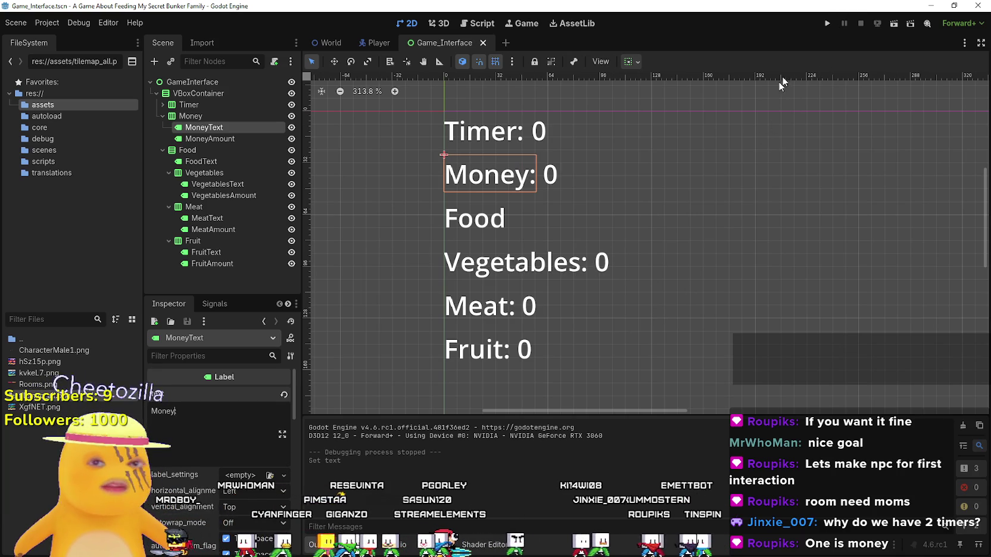
left_click(826, 24)
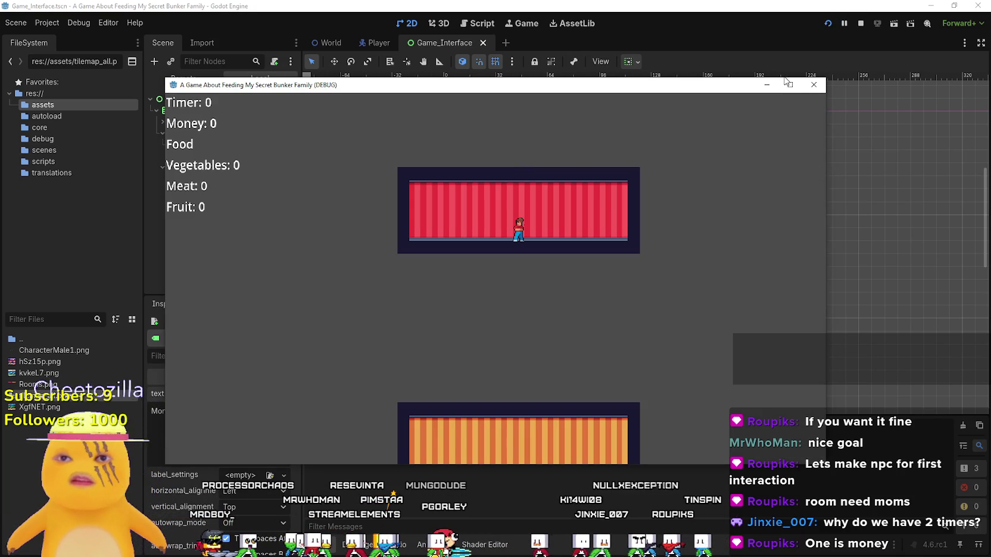
Step: Playtest fullscreen, running and jumping the character in and out of the red room
left_click(789, 84)
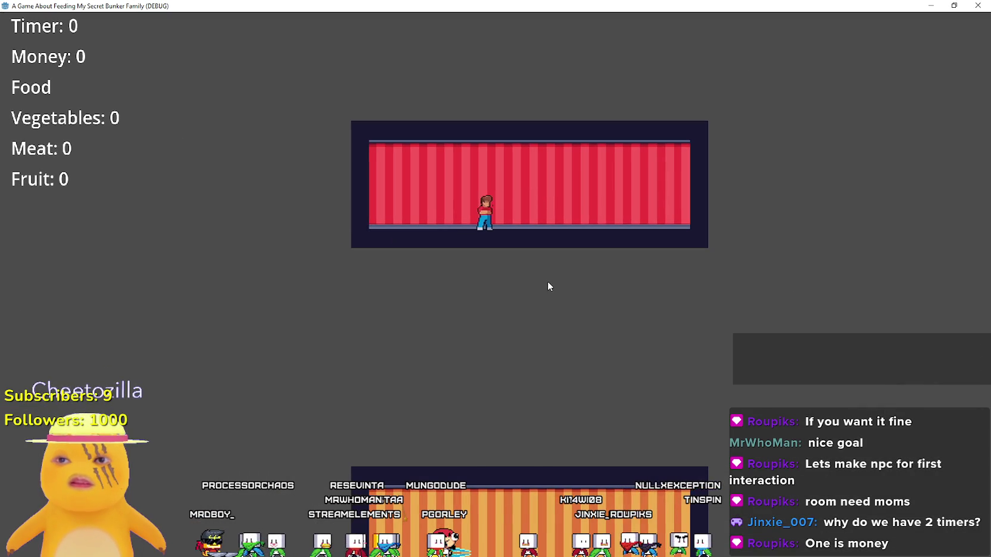
key("Left")
key("space")
key("Right")
key("space")
key("space")
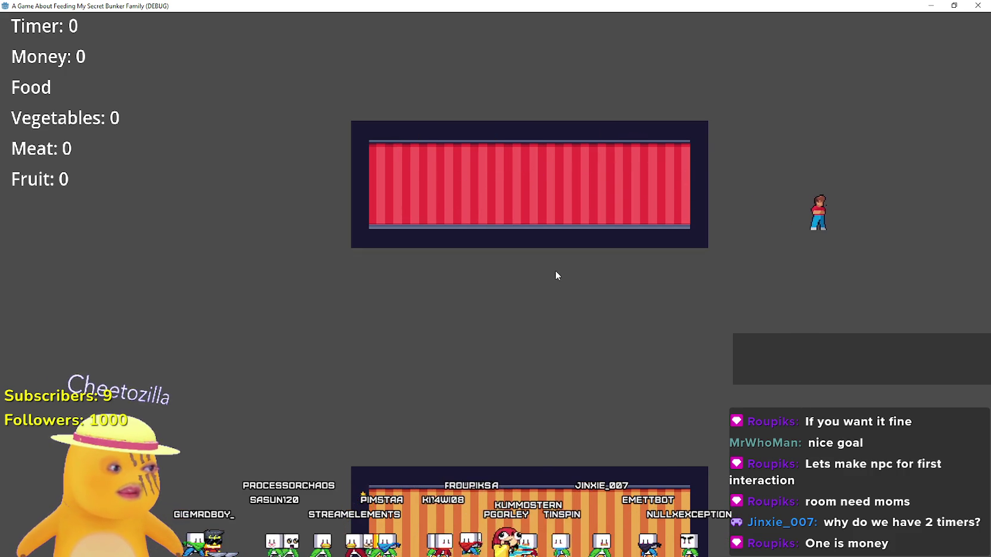
key("Left")
key("space")
key("space")
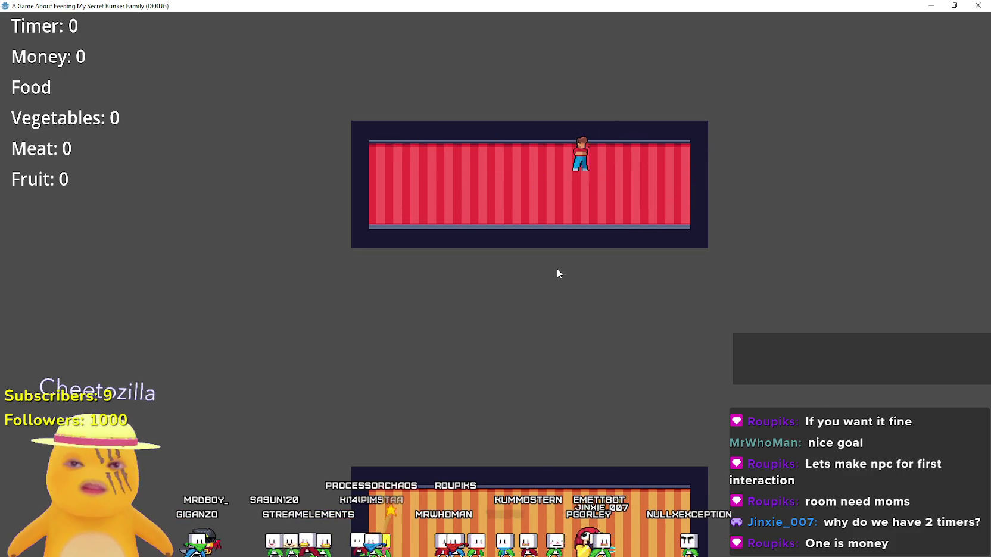
key("space")
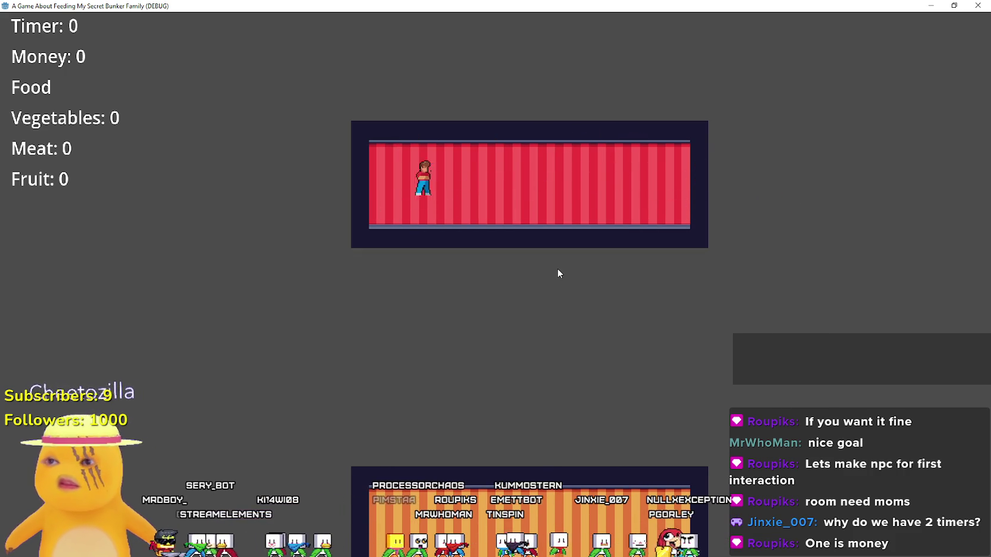
key("Right")
key("space")
key("space")
key("Left")
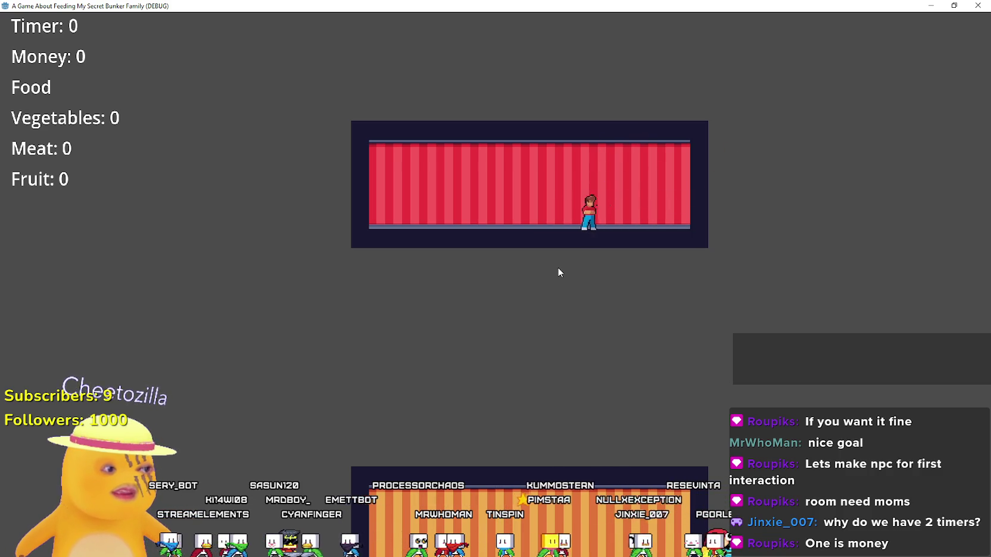
key("space")
key("space")
Step: Close the game, check the MoneyText label's text, and return to the World scene
key("super+Down")
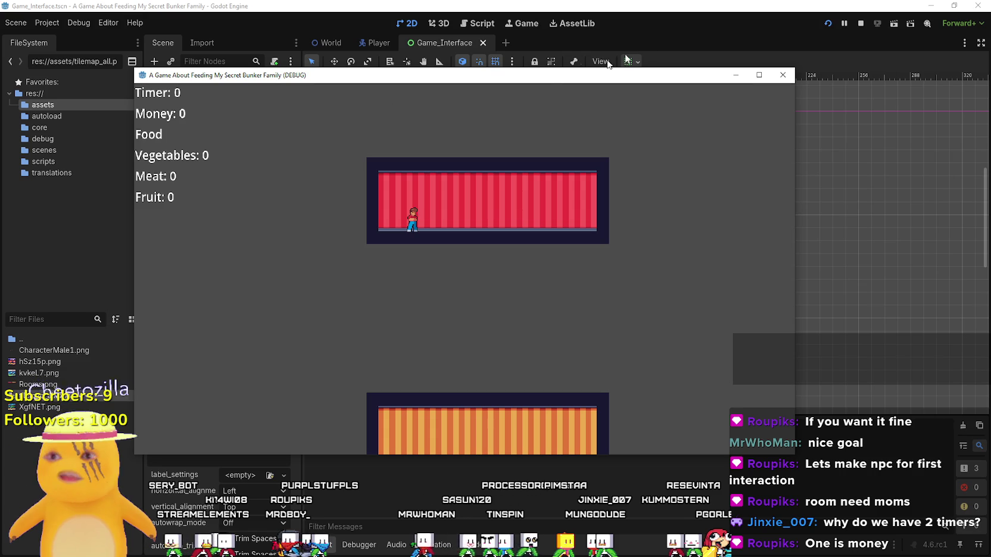
left_click(783, 74)
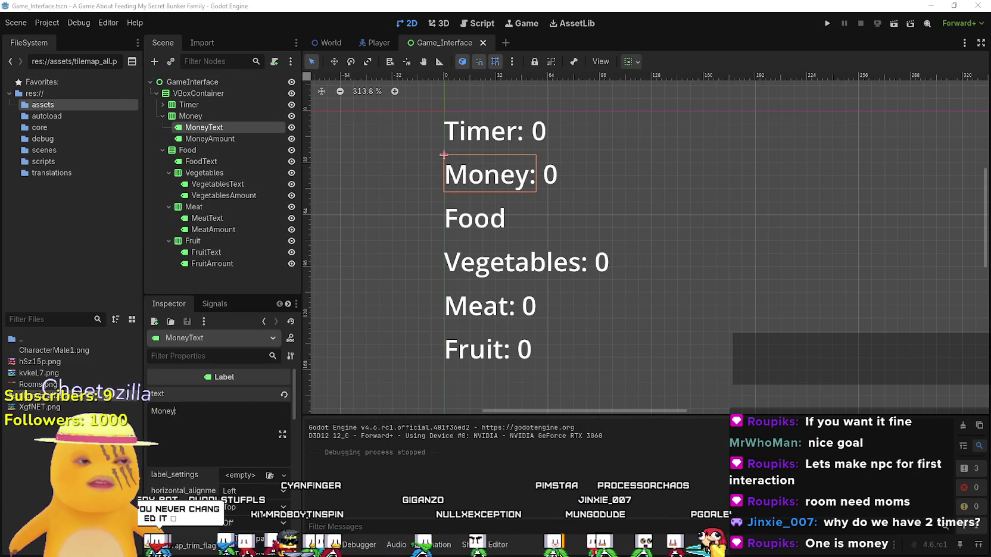
left_click(175, 411)
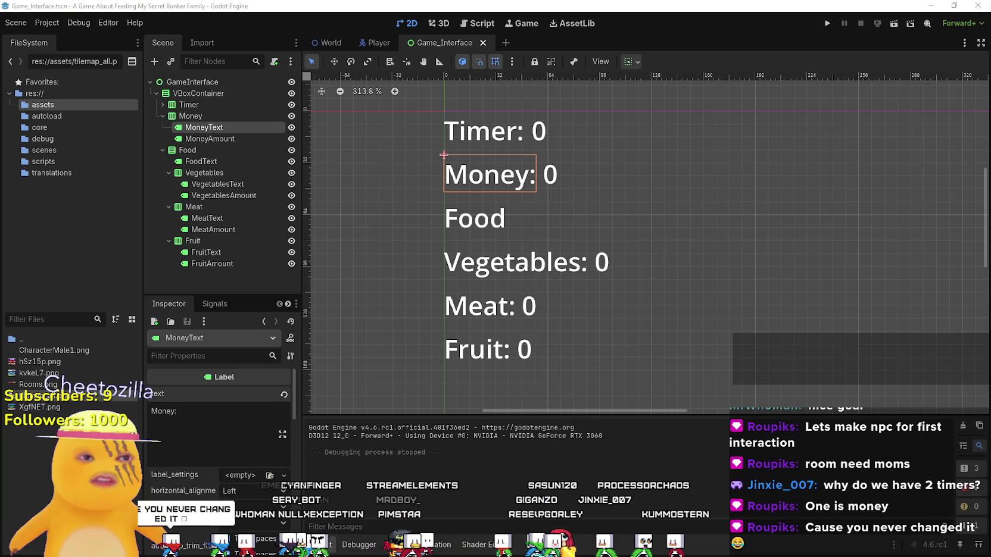
left_click(349, 49)
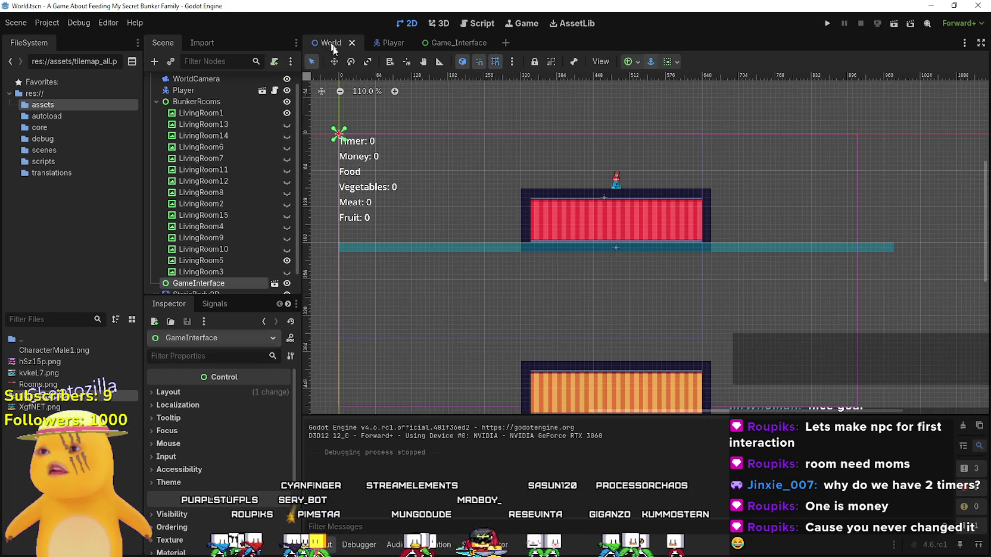
Step: Select the Player node in the World scene and review its properties
scroll(626, 257, "up", 3)
left_click(618, 175)
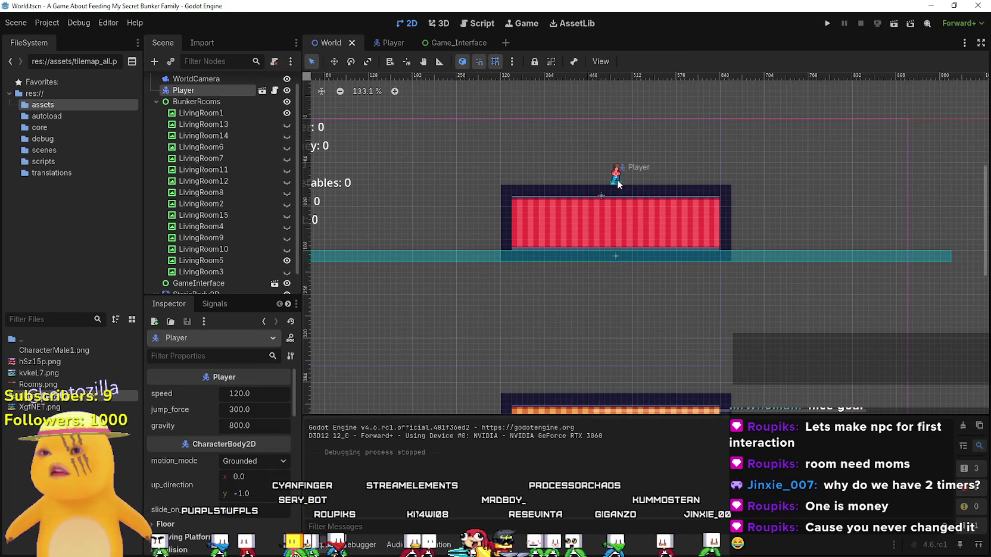
scroll(257, 224, "down", 2)
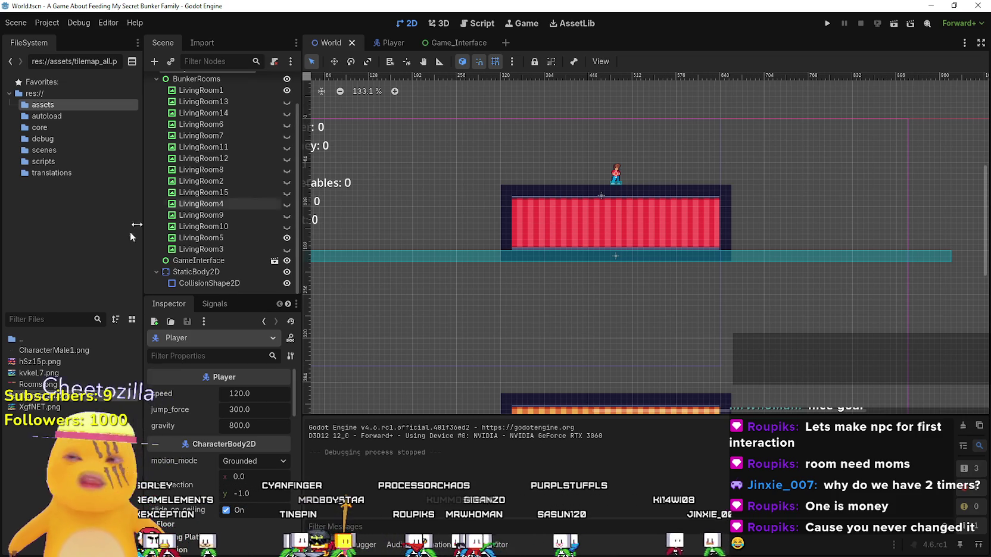
scroll(223, 211, "up", 3)
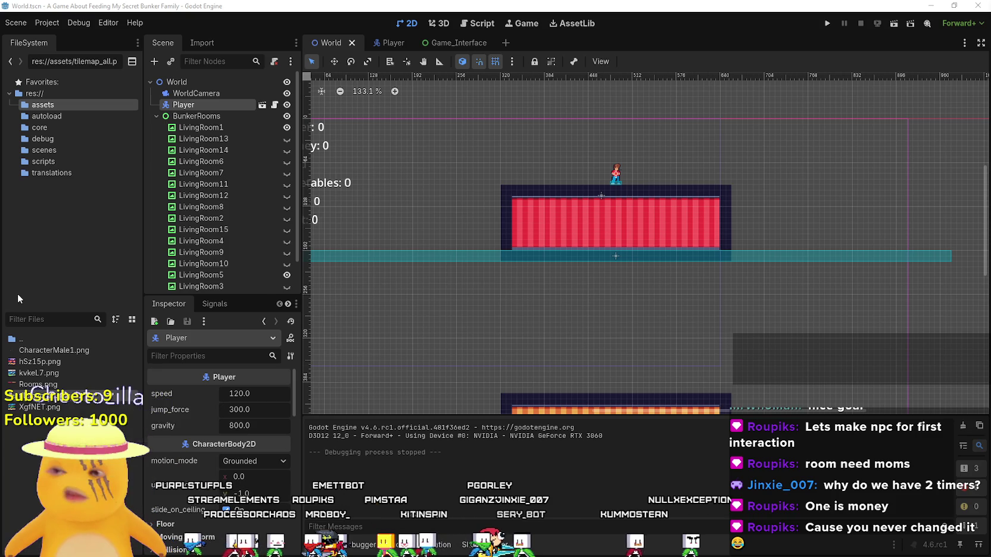
Step: Open Rooms.png from the FileSystem dock in the external image editor
right_click(51, 386)
key("Escape")
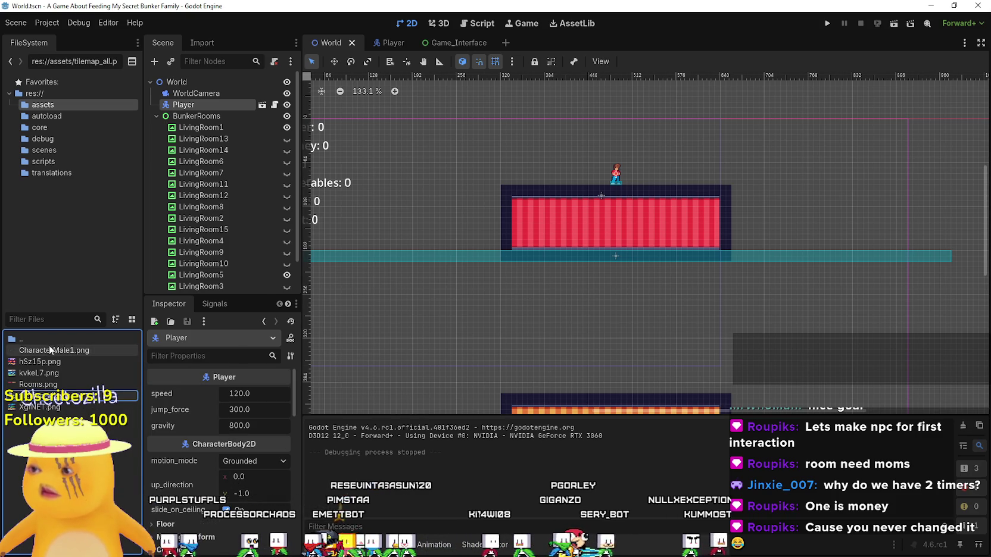
right_click(57, 385)
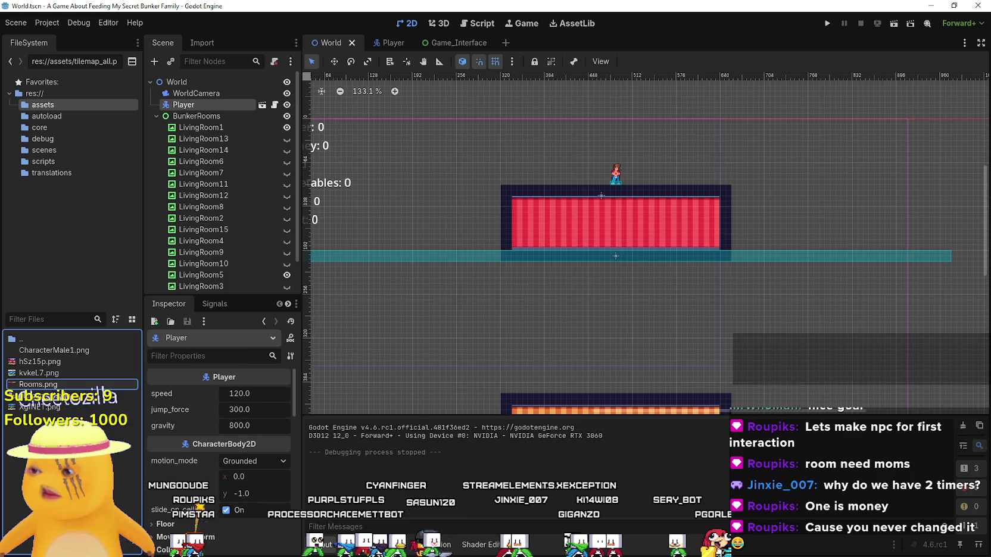
left_click(137, 534)
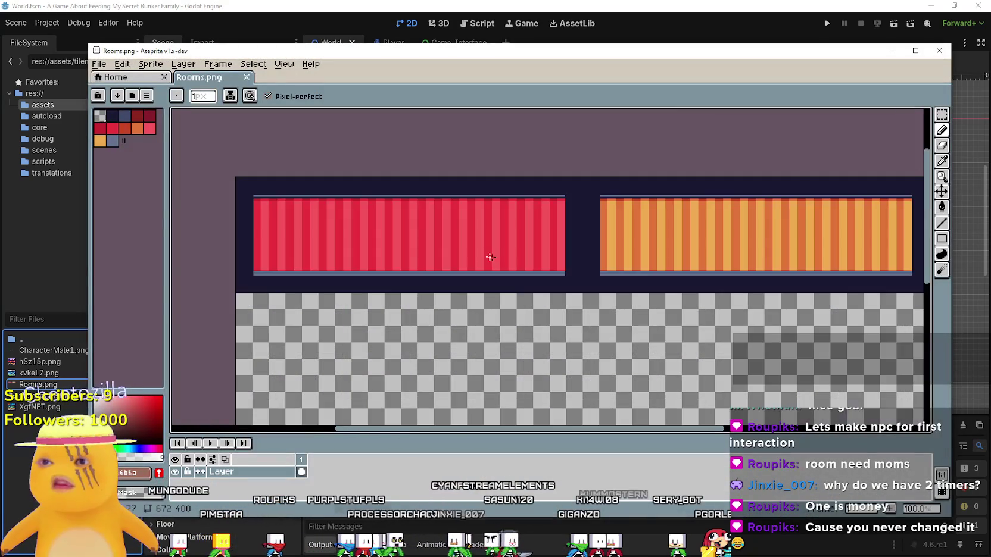
Step: Duplicate the top band of red and orange rooms into a second row below it
mouse_move(490, 257)
left_mouse_down()
mouse_move(535, 210)
mouse_move(442, 218)
left_mouse_up()
key("m")
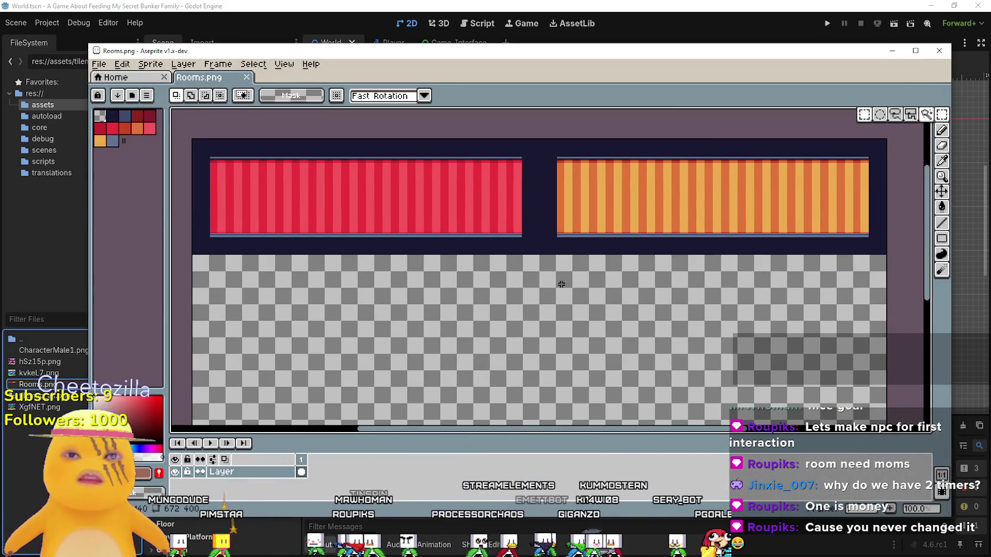
mouse_move(184, 244)
left_mouse_down()
mouse_move(745, 194)
mouse_move(879, 128)
left_mouse_up()
mouse_move(778, 172)
left_mouse_down()
mouse_move(575, 221)
mouse_move(574, 310)
left_mouse_up()
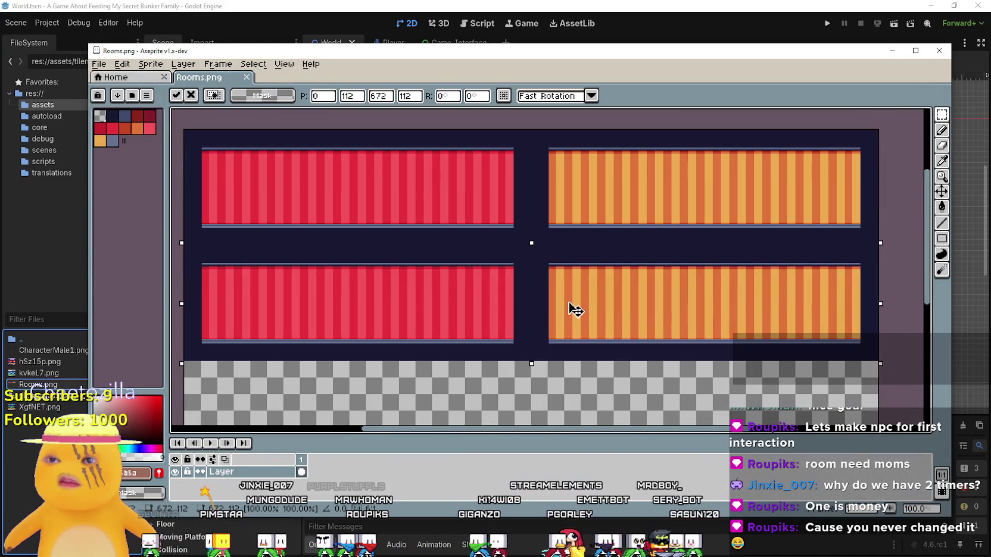
left_click(500, 161)
left_click(482, 206)
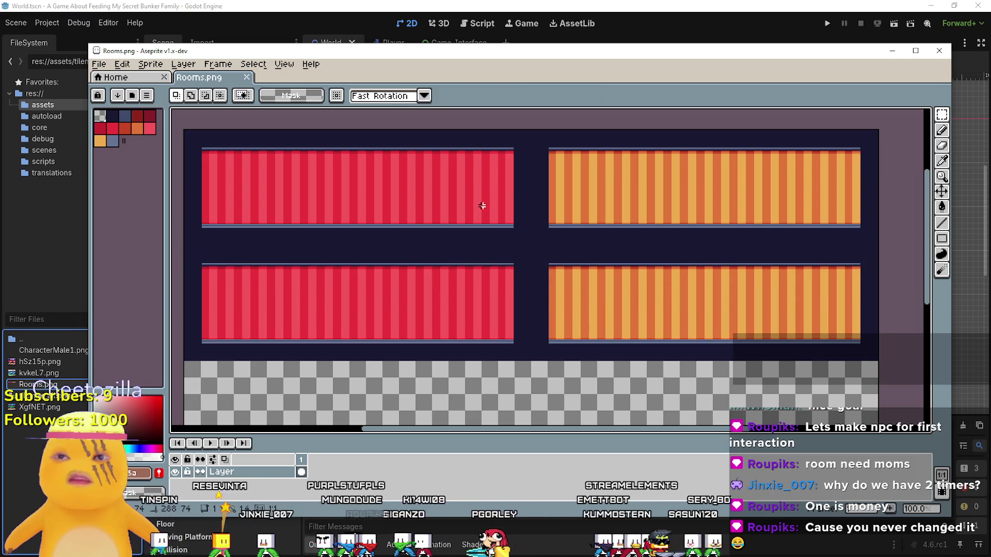
left_click_drag(467, 226, 504, 205)
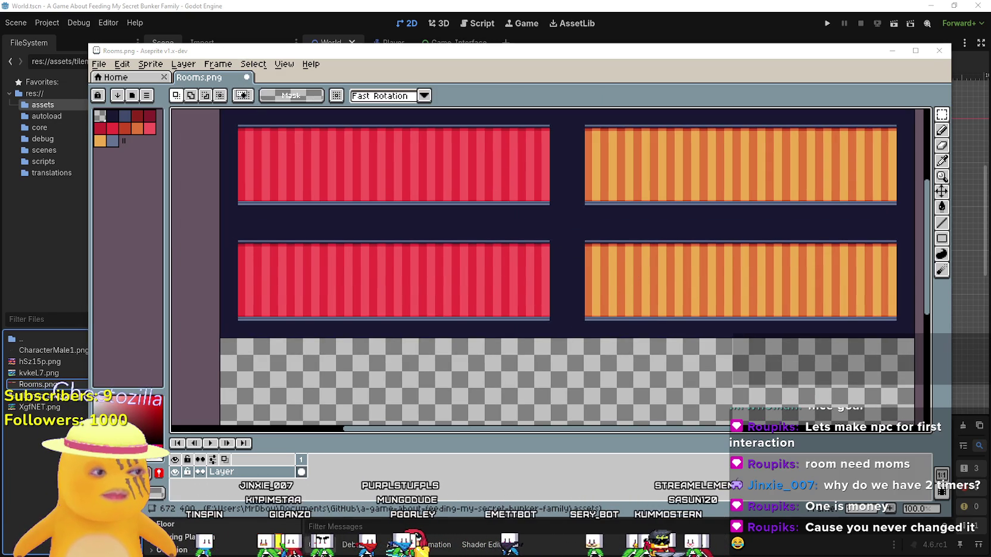
key("alt+Tab")
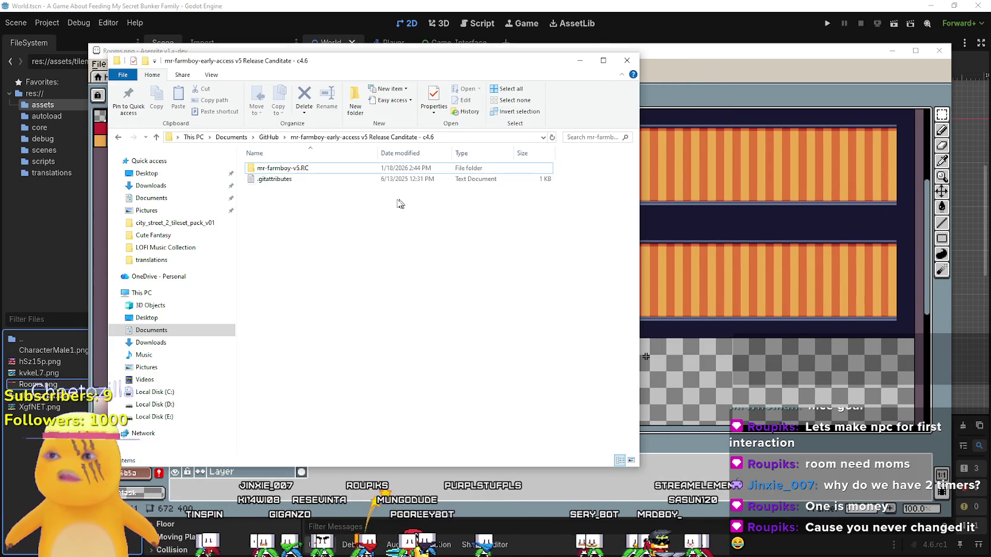
Step: Open XgfNET (1).png from Downloads > Cute Fantasy in Aseprite
key("alt+Tab")
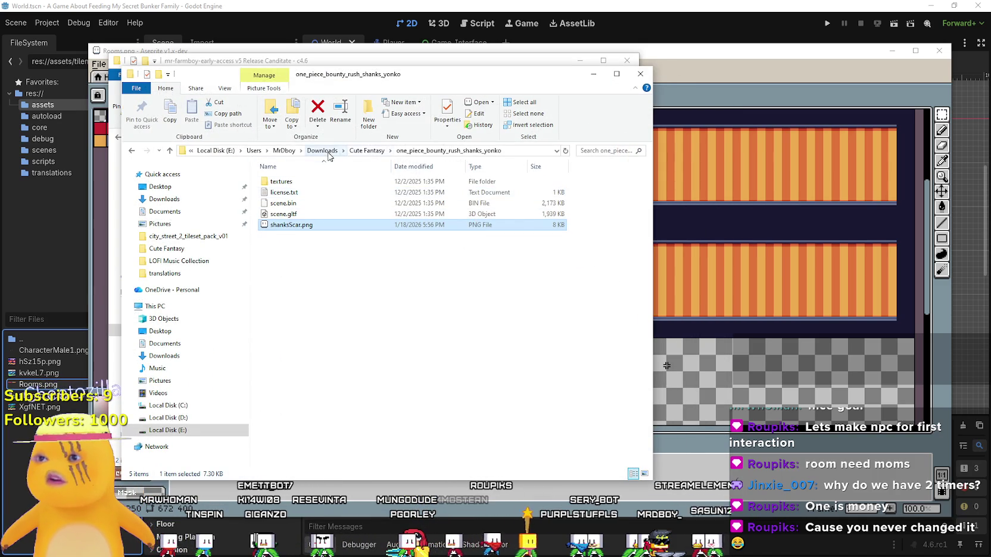
left_click(324, 152)
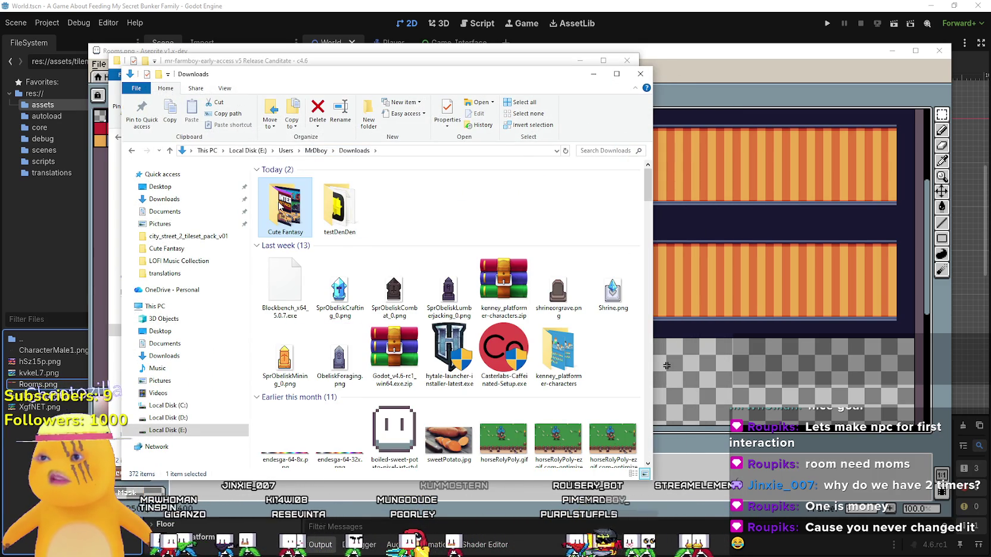
double_click(282, 206)
scroll(492, 322, "down", 5)
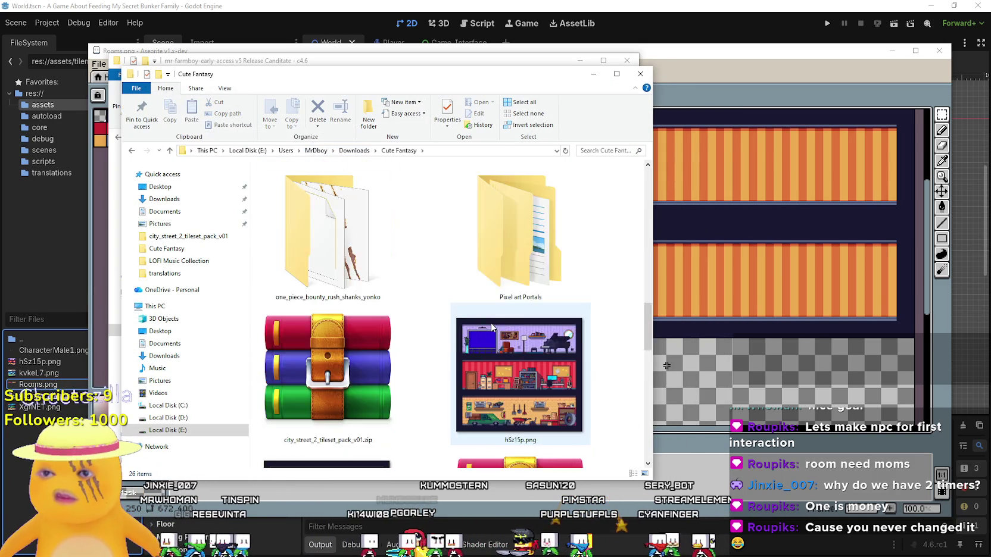
left_click(492, 322)
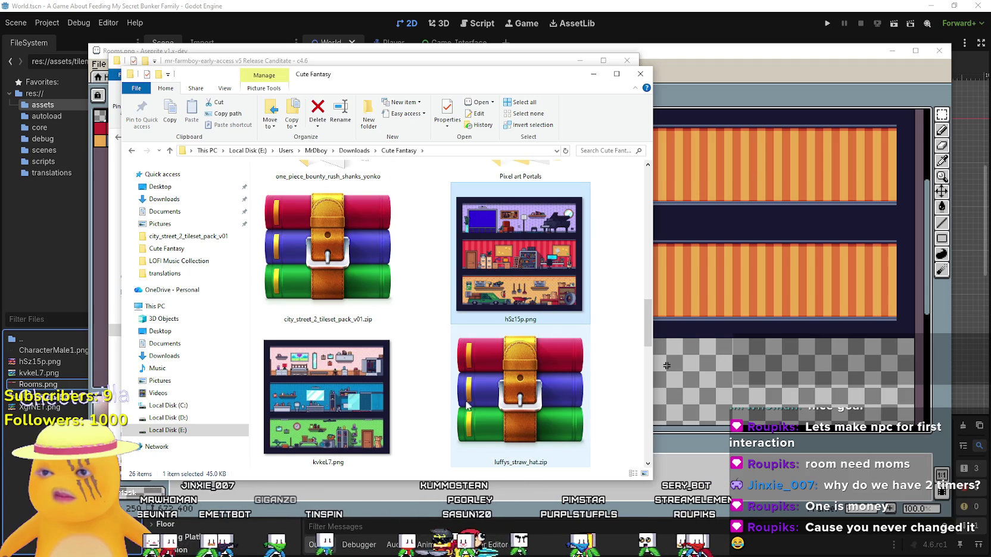
scroll(467, 402, "down", 2)
left_click(367, 269)
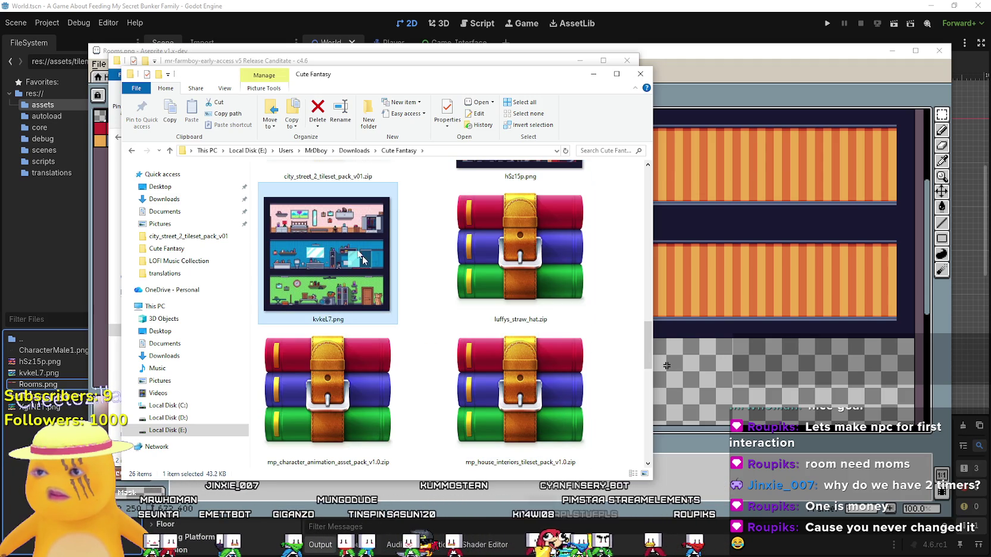
scroll(337, 280, "down", 5)
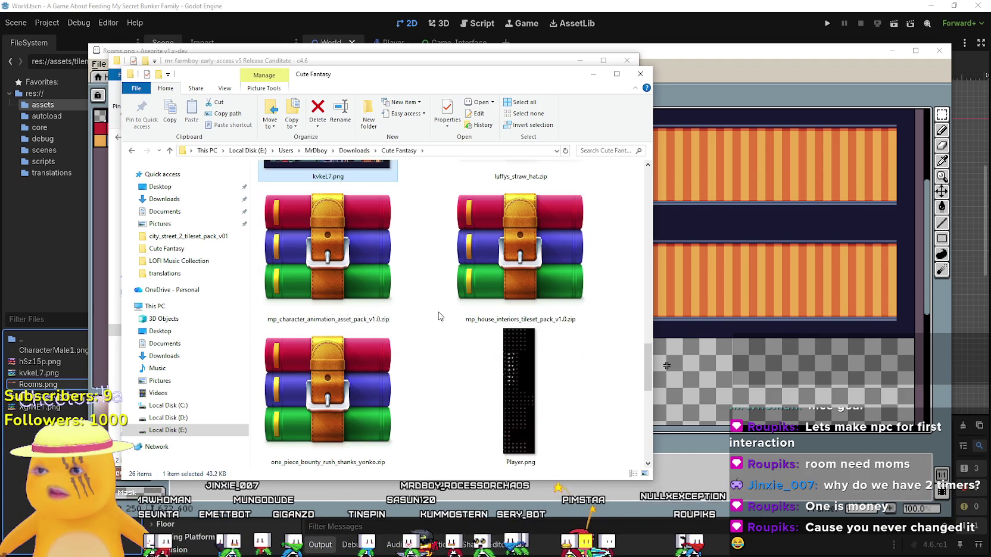
scroll(441, 316, "down", 2)
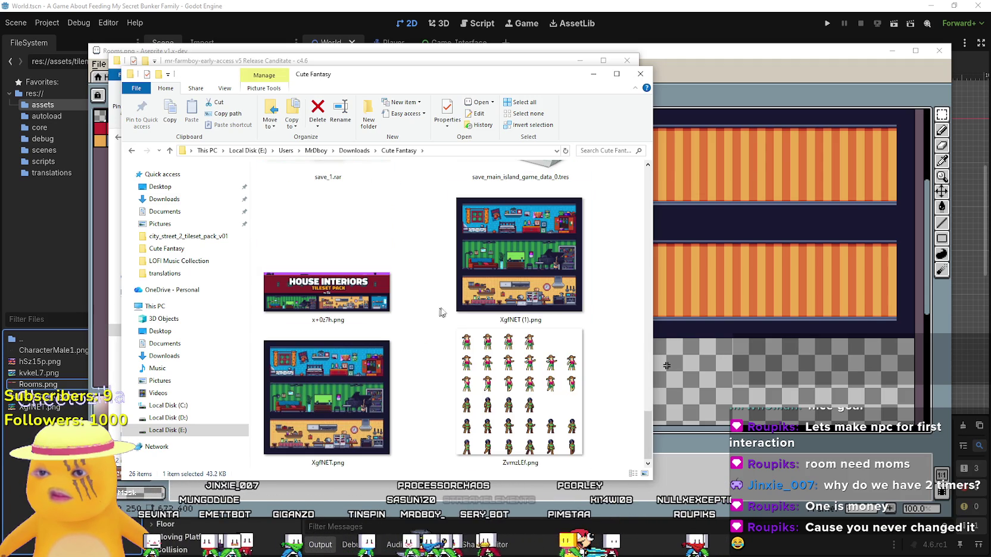
double_click(545, 275)
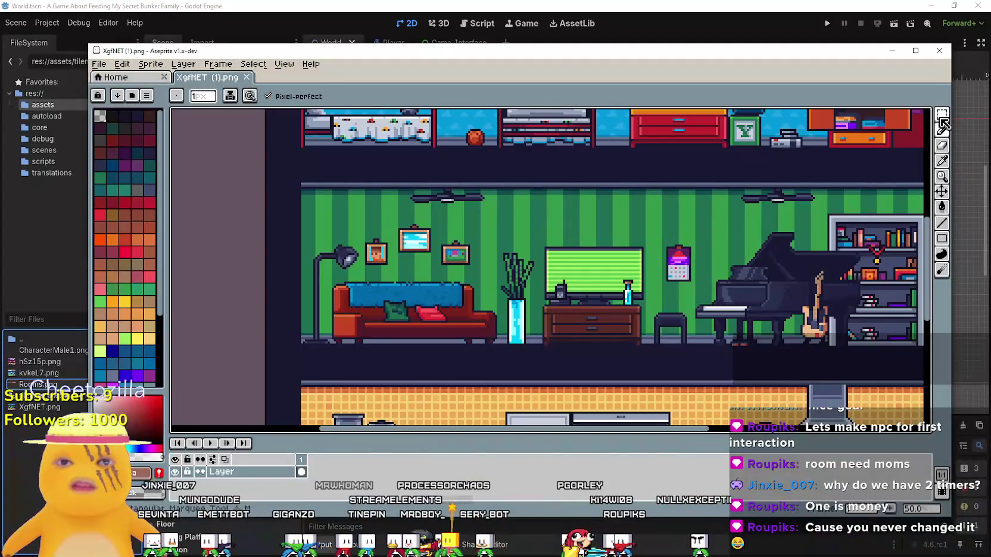
Step: Marquee the yellow-tiled kitchen in XgfNET (1).png and paste it into Rooms.png
left_click(943, 120)
scroll(508, 346, "down", 3)
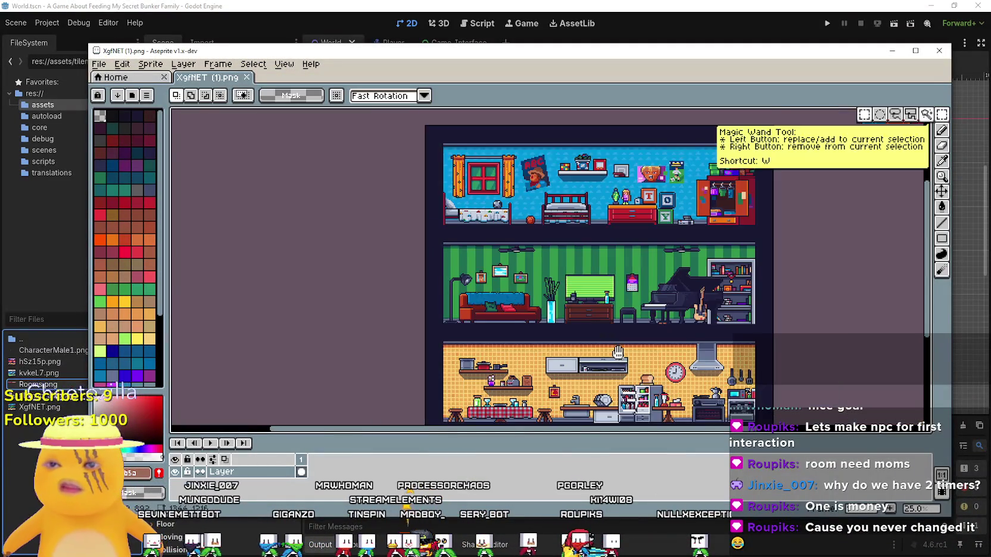
scroll(508, 346, "up", 2)
scroll(508, 346, "up", 1)
scroll(307, 380, "down", 1)
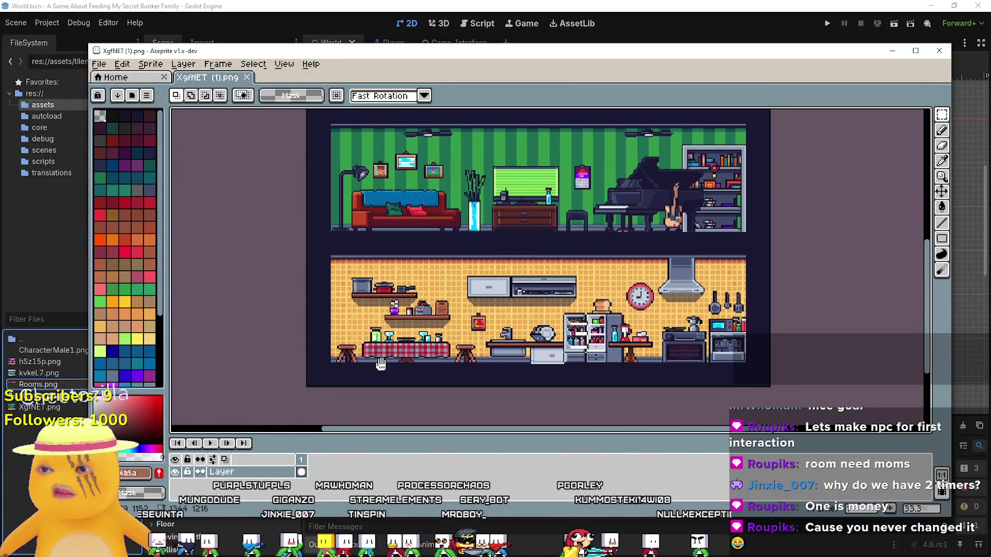
mouse_move(307, 381)
left_mouse_down()
mouse_move(524, 375)
mouse_move(774, 262)
mouse_move(777, 234)
mouse_move(711, 234)
left_mouse_up()
scroll(685, 245, "up", 3)
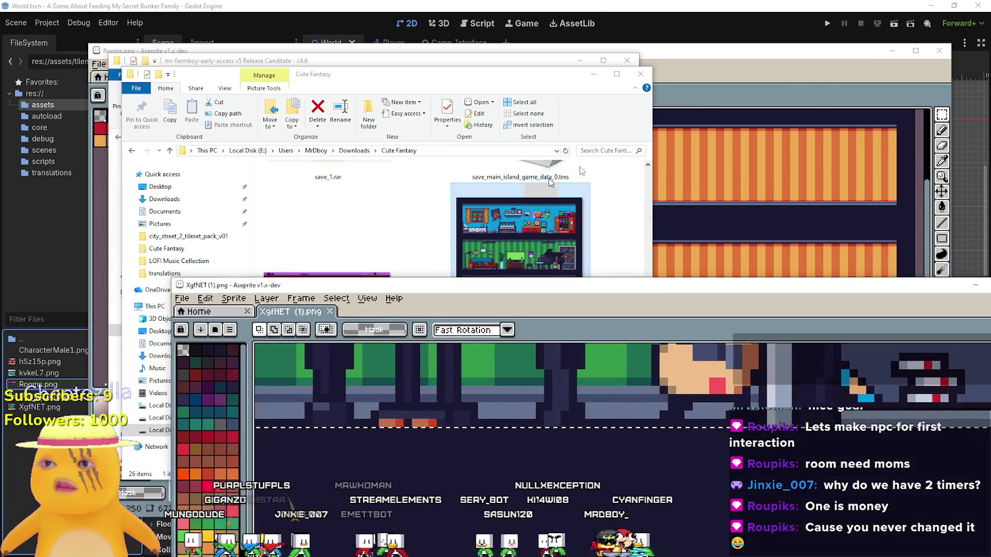
key("ctrl+v")
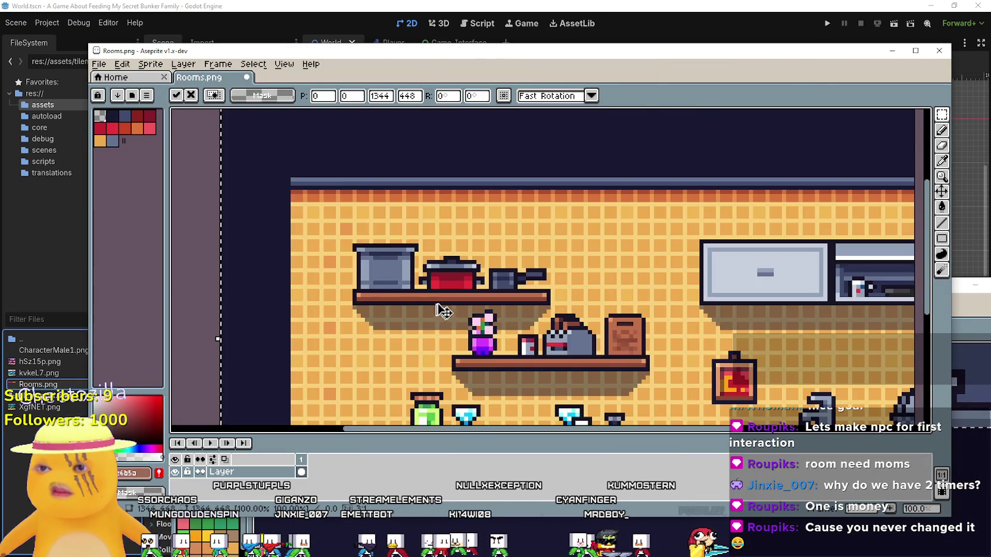
Step: Resize the pasted kitchen to about 537×163 px and drop it into the lower room row
scroll(560, 334, "down", 2)
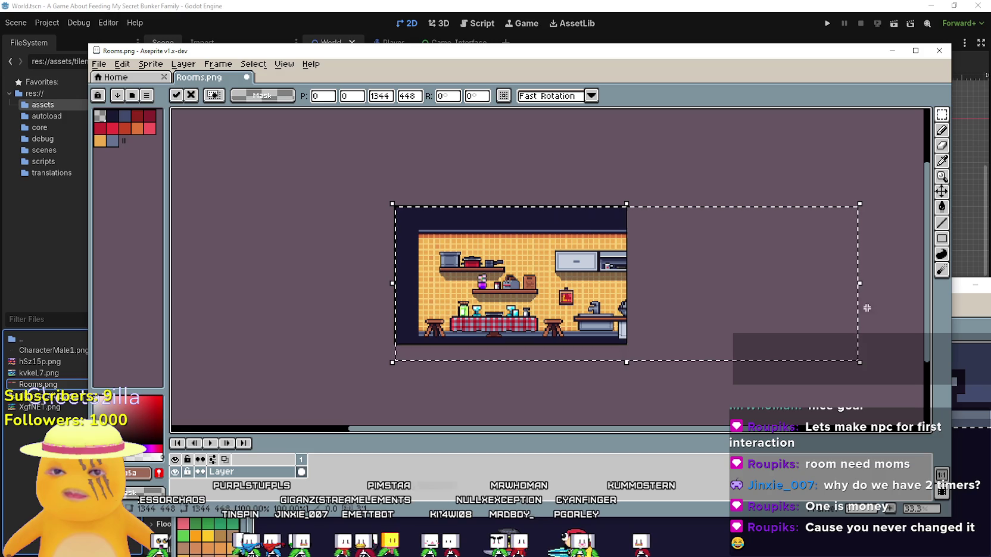
left_click_drag(860, 283, 582, 283)
mouse_move(487, 363)
left_mouse_down()
mouse_move(495, 360)
mouse_move(487, 238)
left_mouse_up()
scroll(496, 260, "up", 1)
scroll(459, 244, "up", 3)
scroll(459, 244, "down", 3)
scroll(459, 244, "up", 2)
left_click_drag(509, 235, 512, 302)
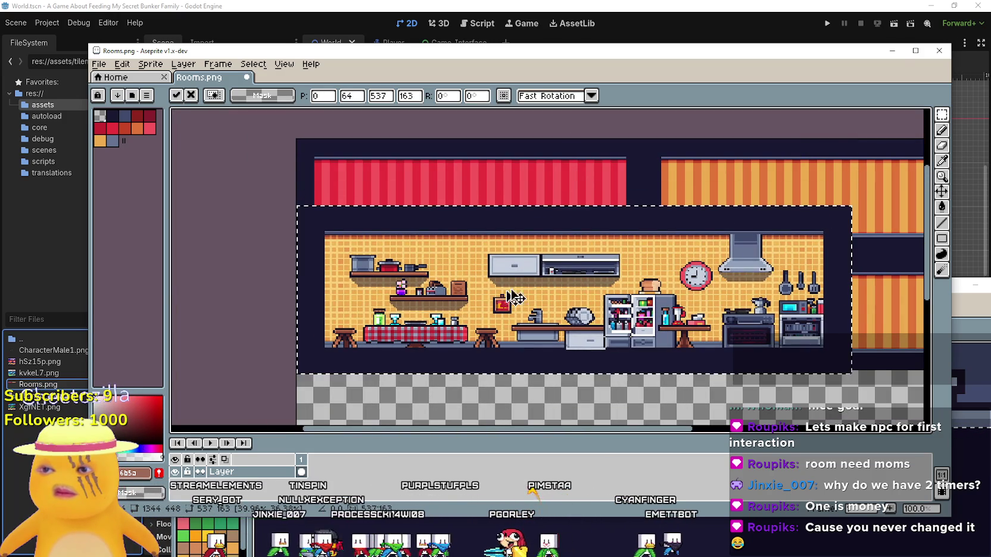
key("Return")
Step: Shrink the kitchen to fit the room slot and raise its bottom edge slightly
mouse_move(854, 203)
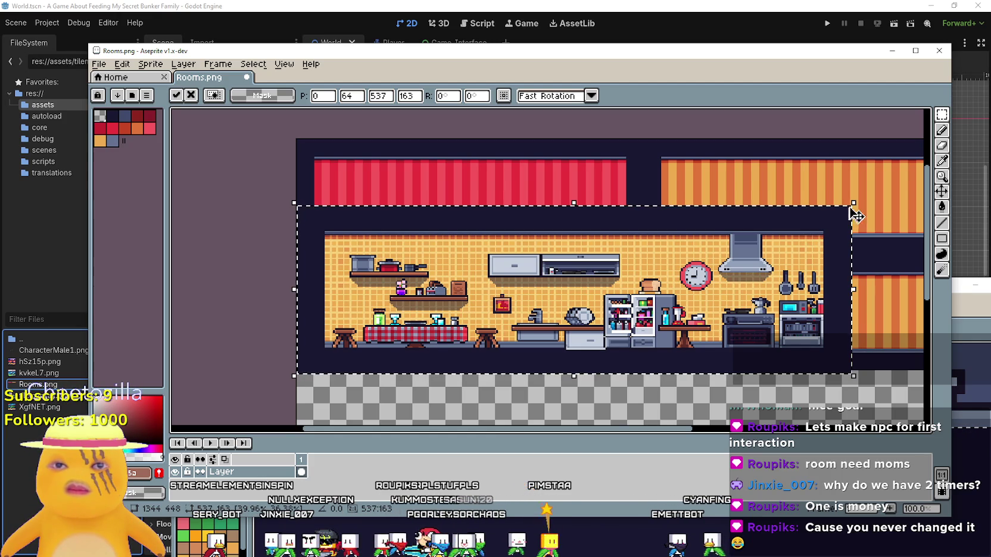
mouse_move(854, 203)
left_mouse_down()
mouse_move(721, 221)
mouse_move(648, 257)
mouse_move(663, 246)
left_mouse_up()
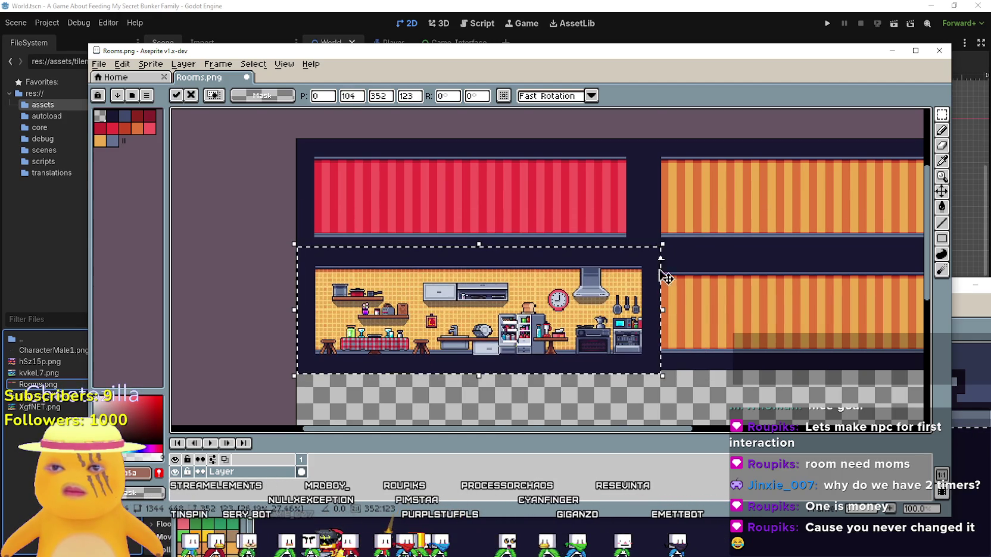
scroll(663, 246, "up", 3)
scroll(644, 280, "down", 1)
scroll(644, 281, "up", 1)
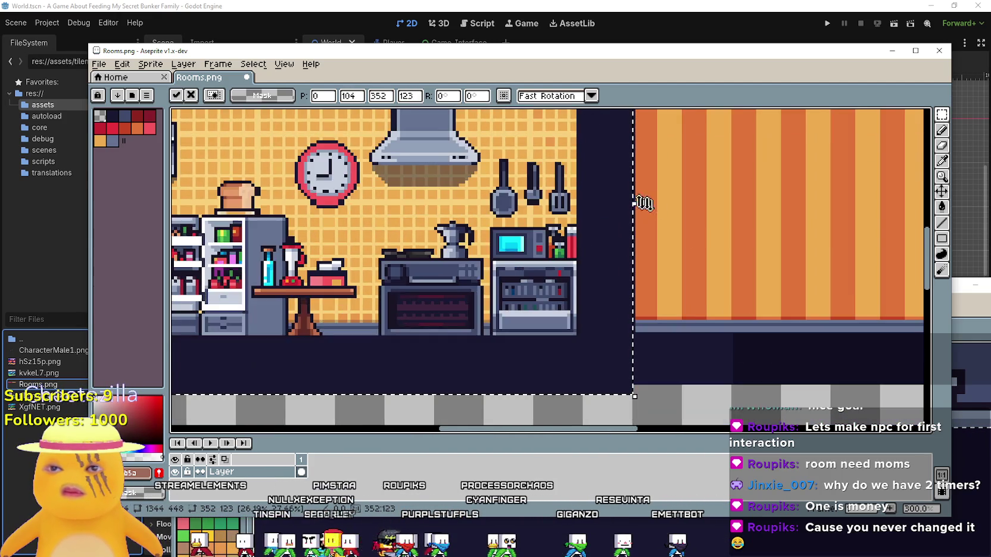
left_click_drag(632, 207, 653, 228)
scroll(712, 181, "down", 5)
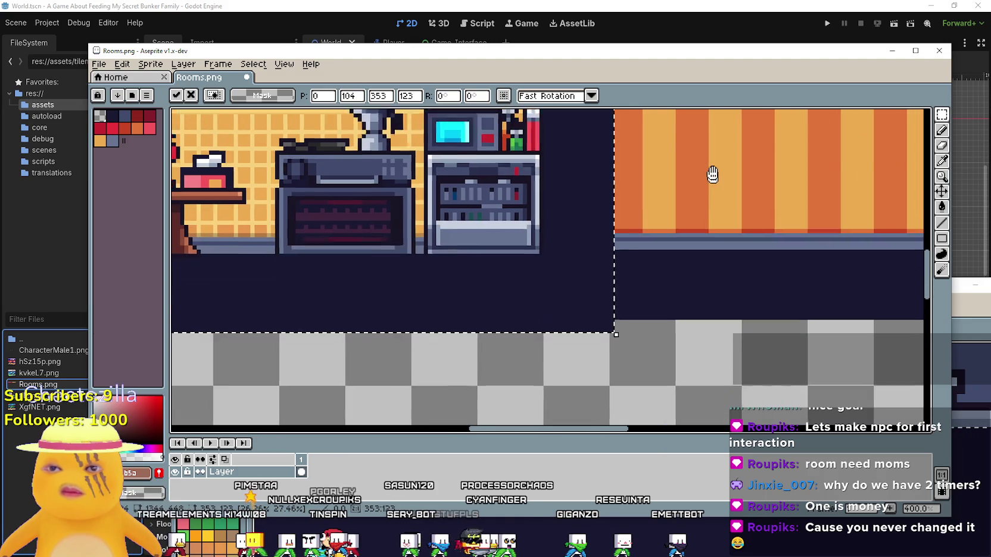
left_click_drag(386, 339, 447, 290)
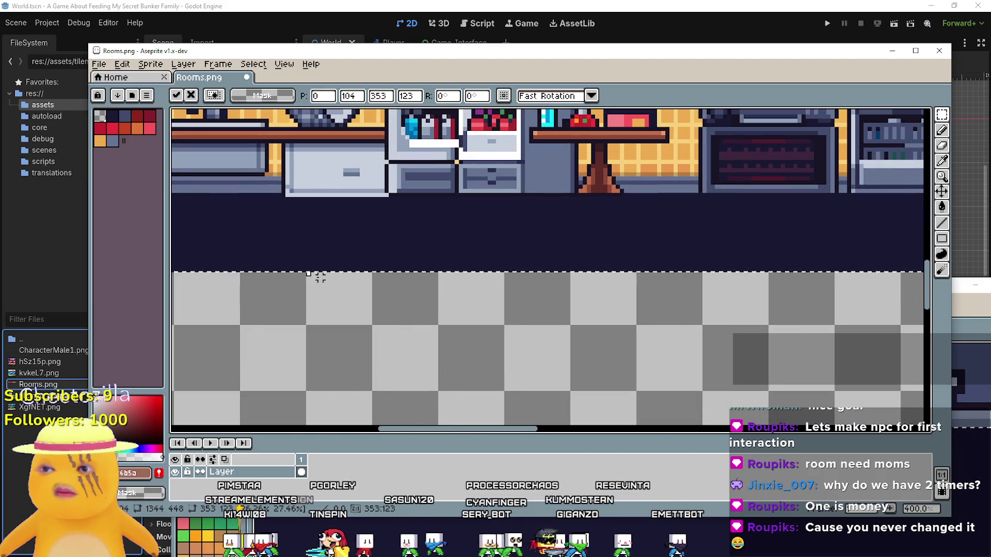
mouse_move(314, 277)
left_mouse_down()
mouse_move(324, 246)
mouse_move(323, 267)
left_mouse_up()
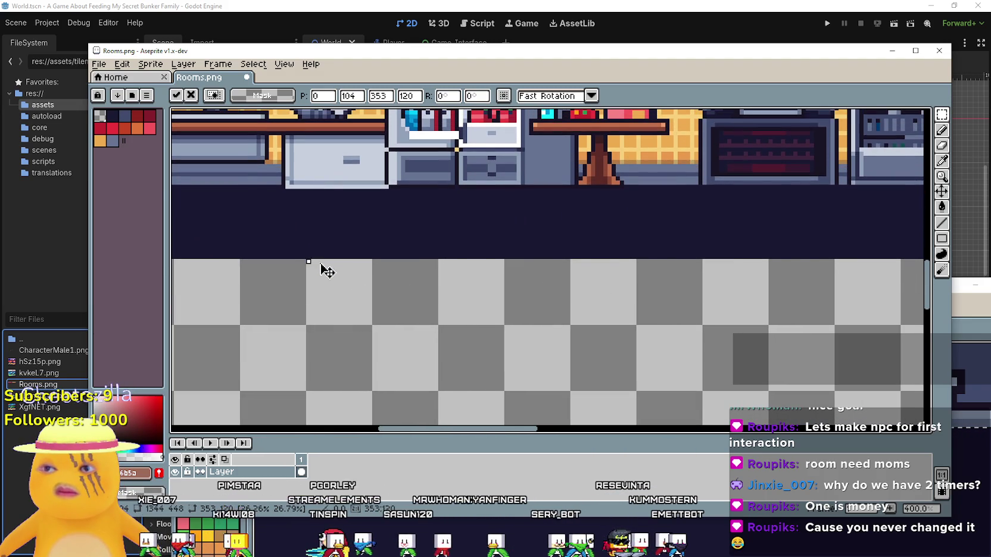
Step: Stretch the kitchen's top edge up a few pixels
scroll(533, 233, "down", 3)
scroll(532, 233, "up", 3)
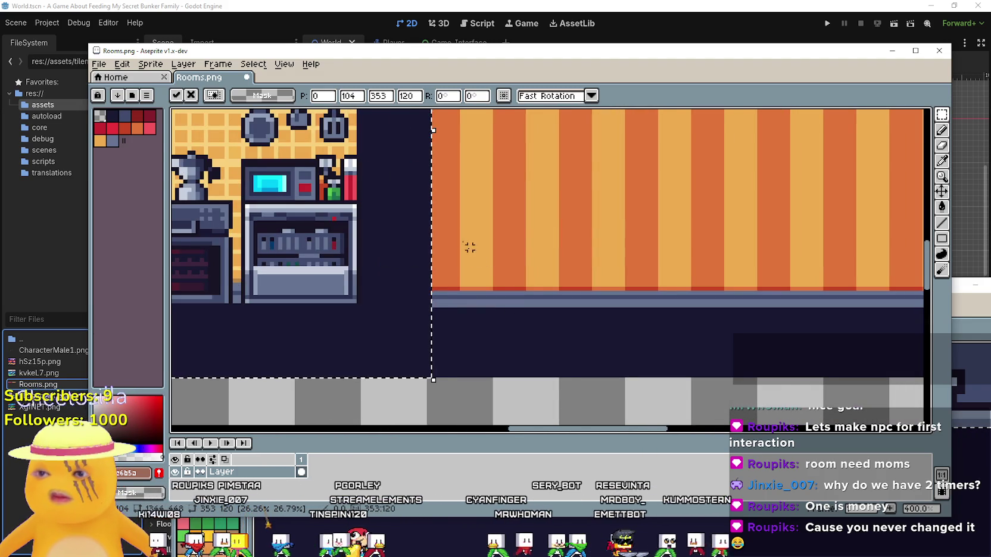
scroll(475, 261, "down", 2)
scroll(361, 292, "down", 1)
scroll(471, 310, "up", 2)
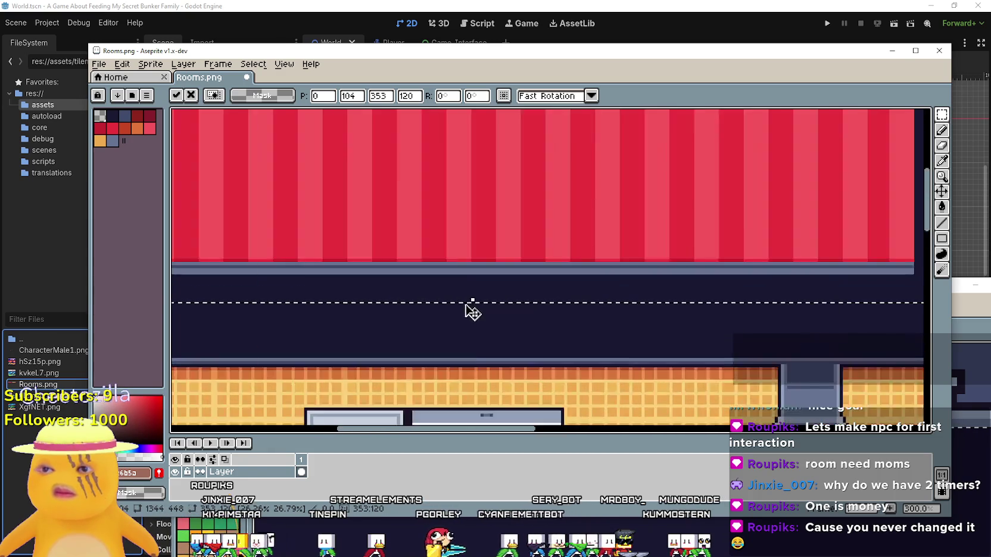
left_click_drag(476, 290, 481, 267)
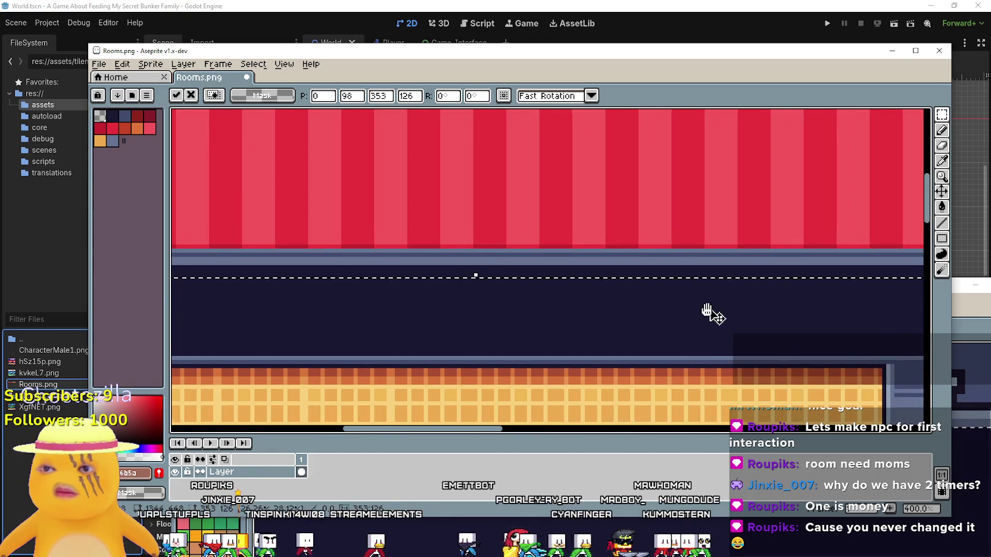
left_click_drag(717, 317, 317, 310)
scroll(422, 269, "left", 3)
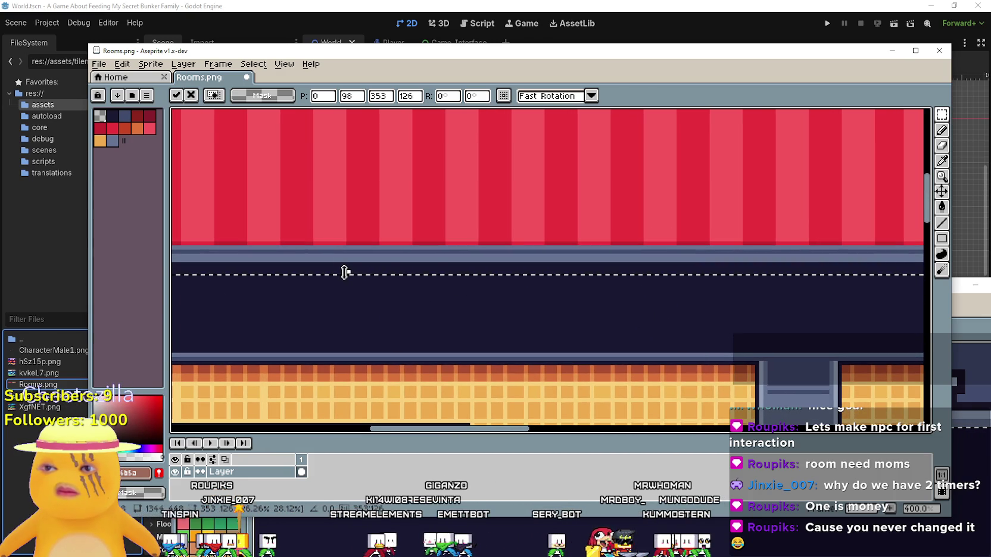
left_click_drag(350, 273, 346, 256)
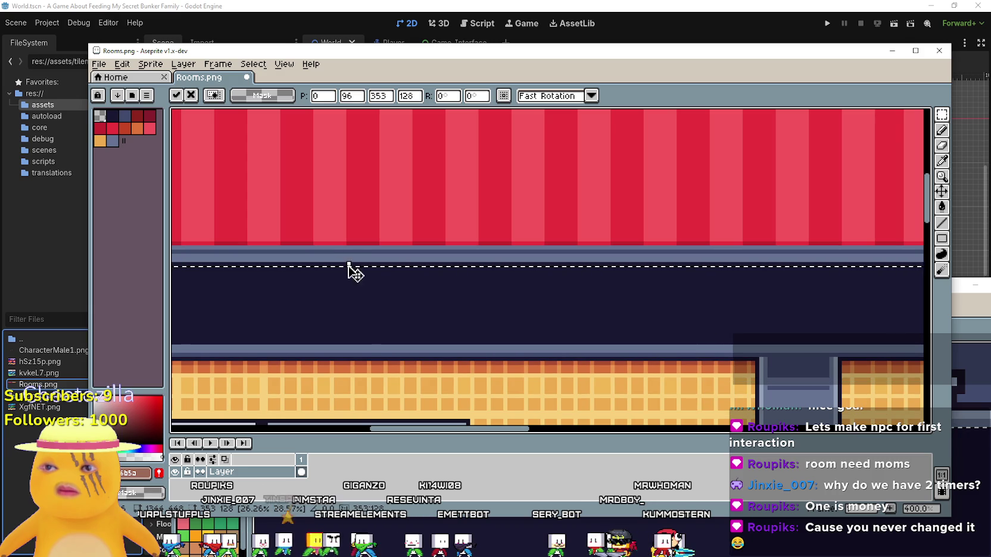
Step: Trim the kitchen block to 352 pixels wide
scroll(477, 327, "down", 2)
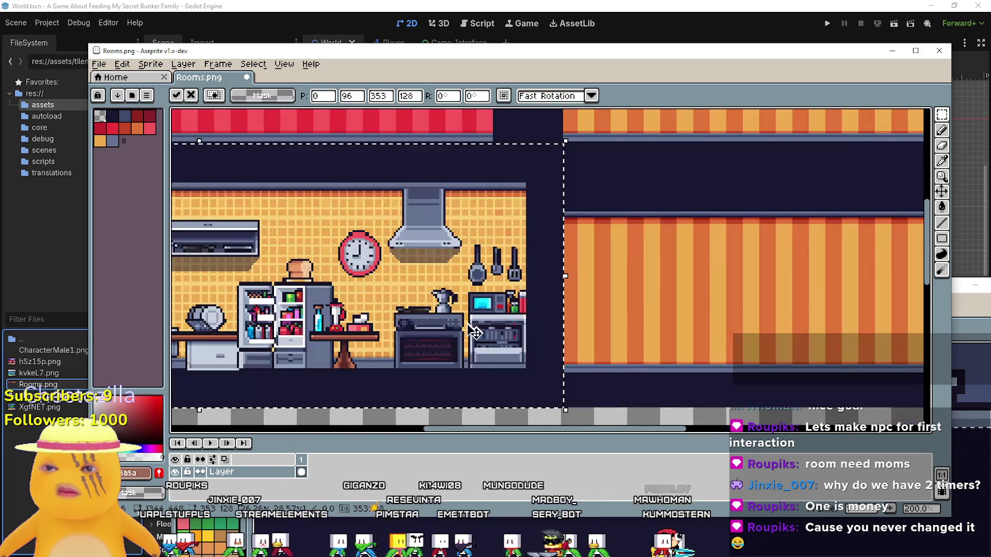
mouse_move(397, 220)
left_mouse_down()
mouse_move(713, 319)
mouse_move(584, 192)
mouse_move(746, 238)
mouse_move(617, 209)
left_mouse_up()
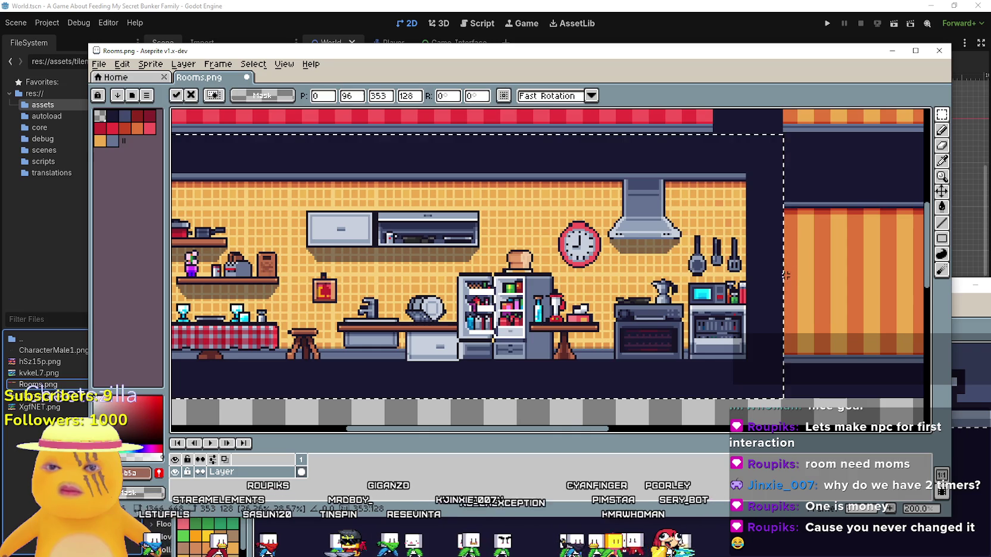
left_click_drag(785, 272, 655, 163)
scroll(655, 293, "up", 4)
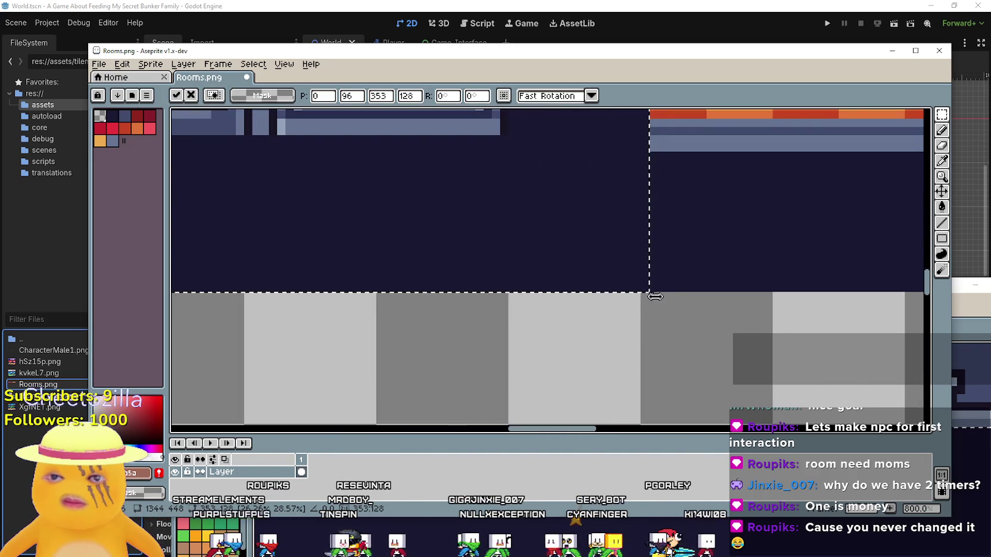
left_click_drag(651, 299, 640, 300)
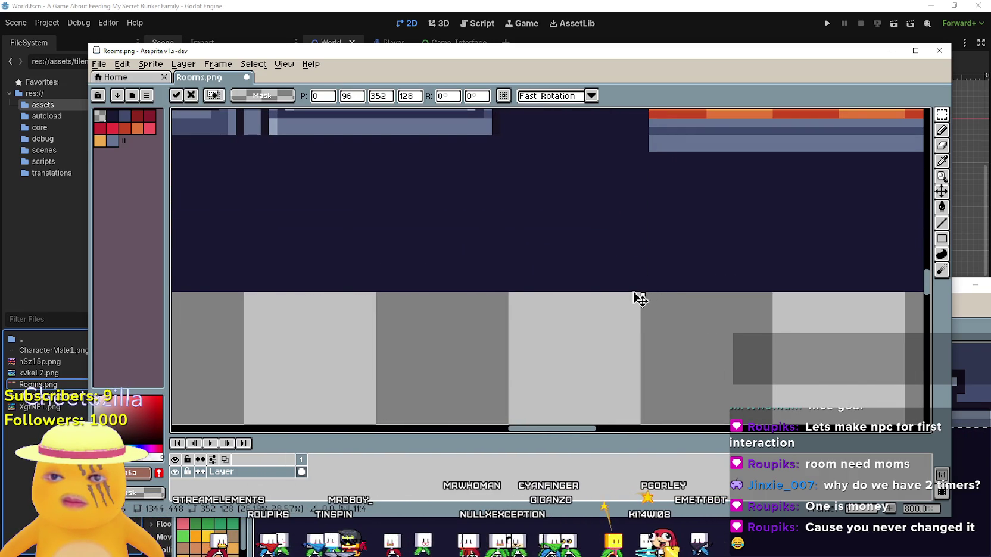
scroll(636, 322, "down", 5)
Step: Move the kitchen block up to position 0, 96 beneath the red striped room
mouse_move(453, 221)
left_mouse_down()
mouse_move(553, 301)
mouse_move(530, 369)
mouse_move(524, 203)
mouse_move(517, 238)
left_mouse_up()
scroll(517, 239, "up", 6)
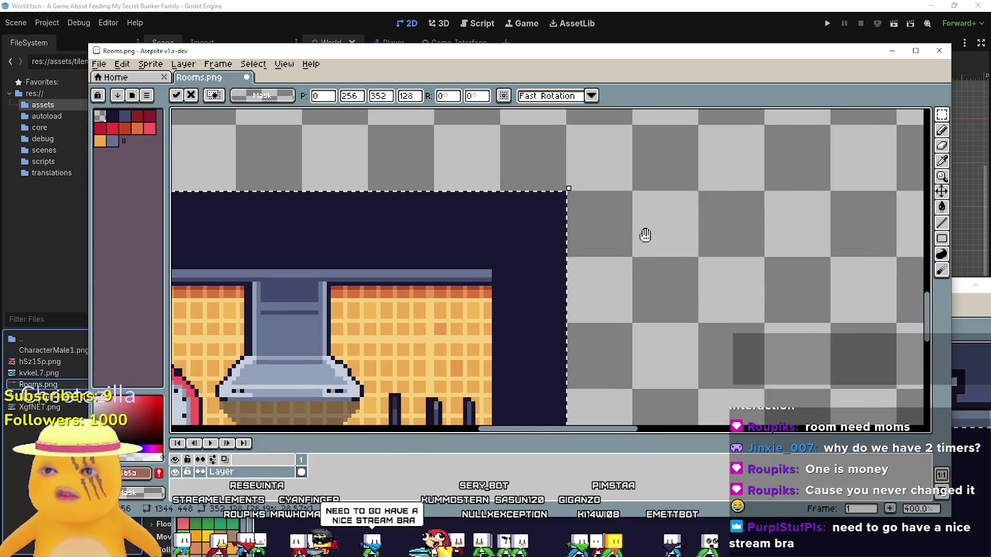
scroll(627, 190, "down", 8)
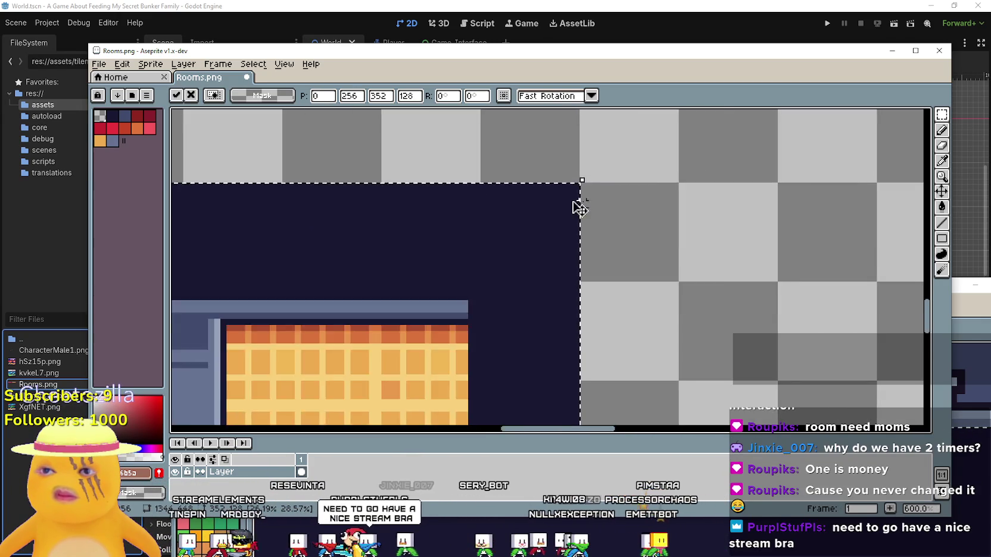
scroll(492, 254, "up", 5)
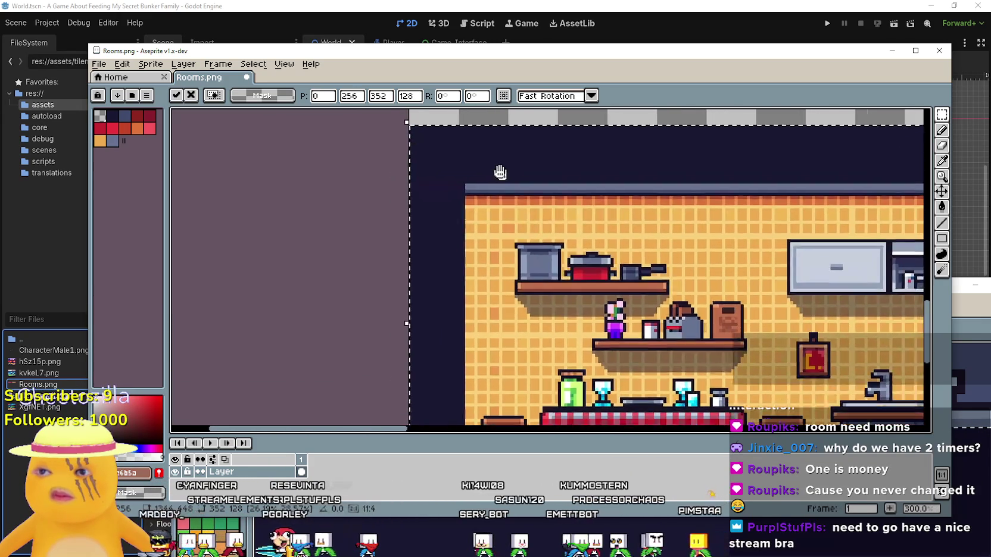
scroll(634, 234, "down", 5)
scroll(635, 234, "up", 2)
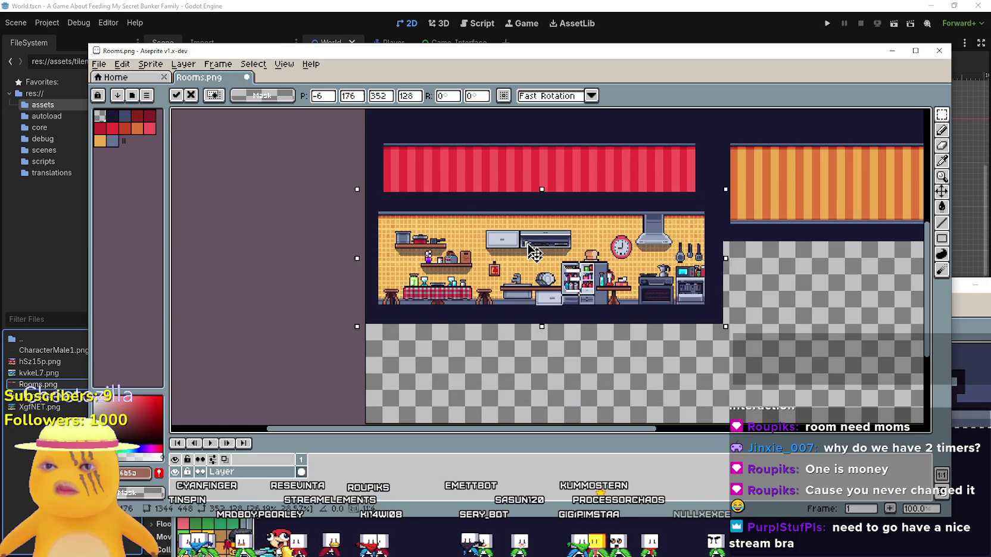
left_click_drag(540, 285, 548, 182)
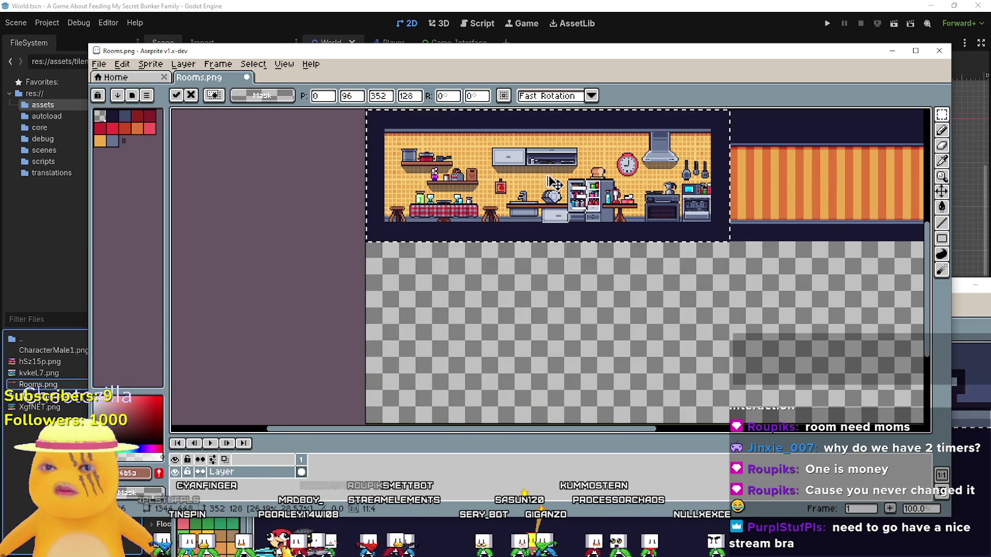
left_click_drag(630, 202, 596, 308)
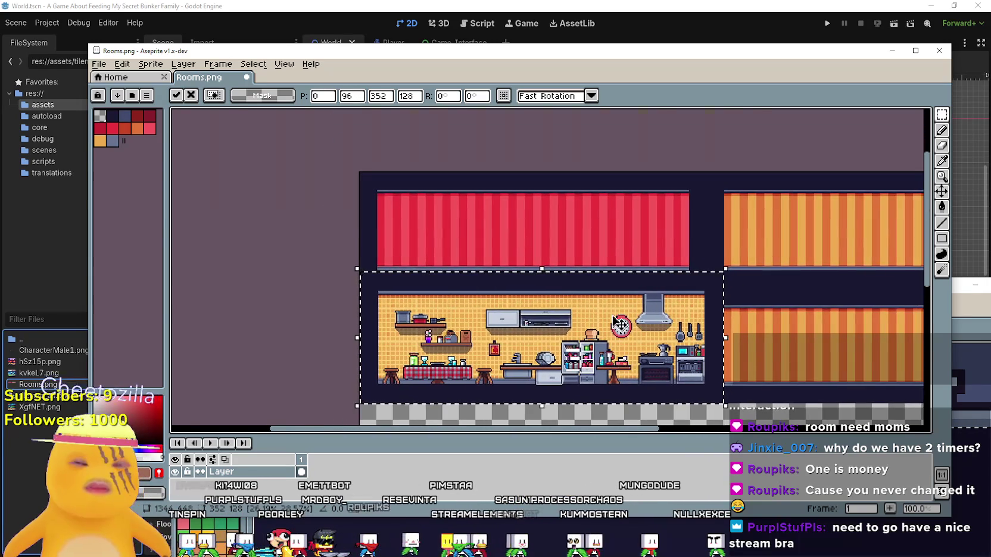
scroll(638, 324, "up", 1)
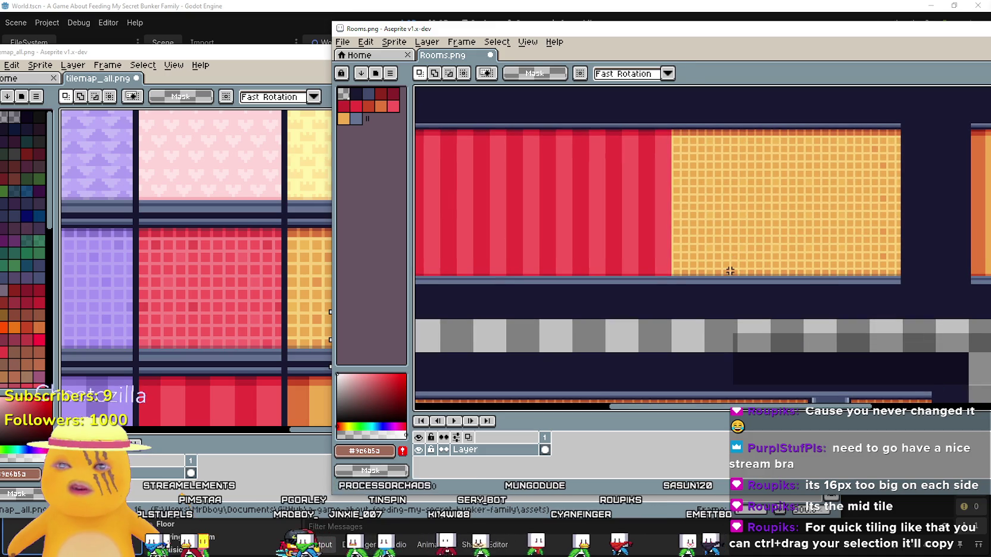
Step: Copy the 96×80 orange tile block one tile left to 32, 128 over the red stripes
mouse_move(683, 281)
left_mouse_down()
mouse_move(864, 126)
mouse_move(893, 126)
left_mouse_up()
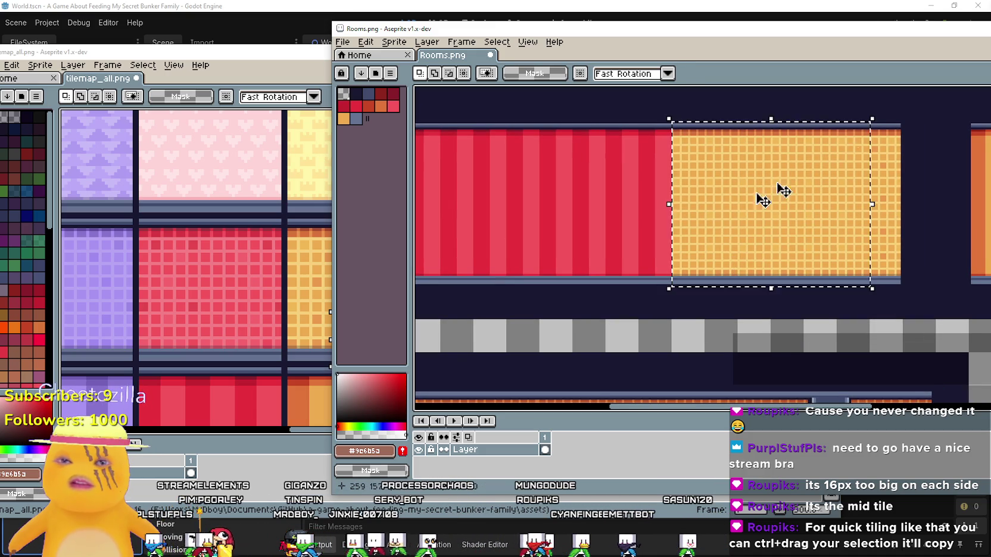
scroll(894, 178, "left", 3)
mouse_move(982, 252)
left_mouse_down()
mouse_move(885, 244)
mouse_move(940, 237)
mouse_move(732, 239)
mouse_move(768, 258)
mouse_move(527, 236)
mouse_move(663, 225)
left_mouse_up()
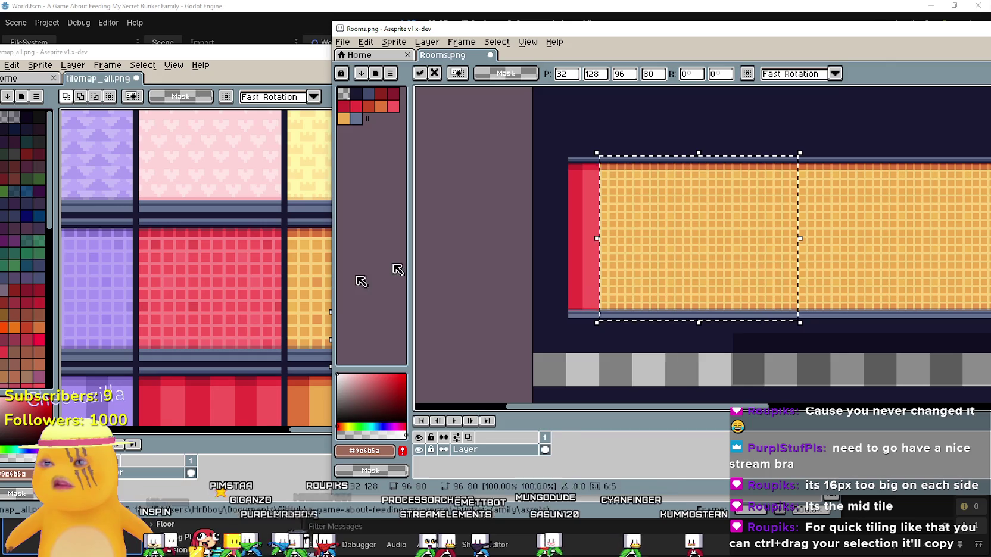
Step: Copy a 16 px orange tile from tilemap_all.png and paste it at the orange wall's top-left corner
left_click(250, 326)
scroll(250, 326, "up", 1)
left_click_drag(301, 199, 371, 268)
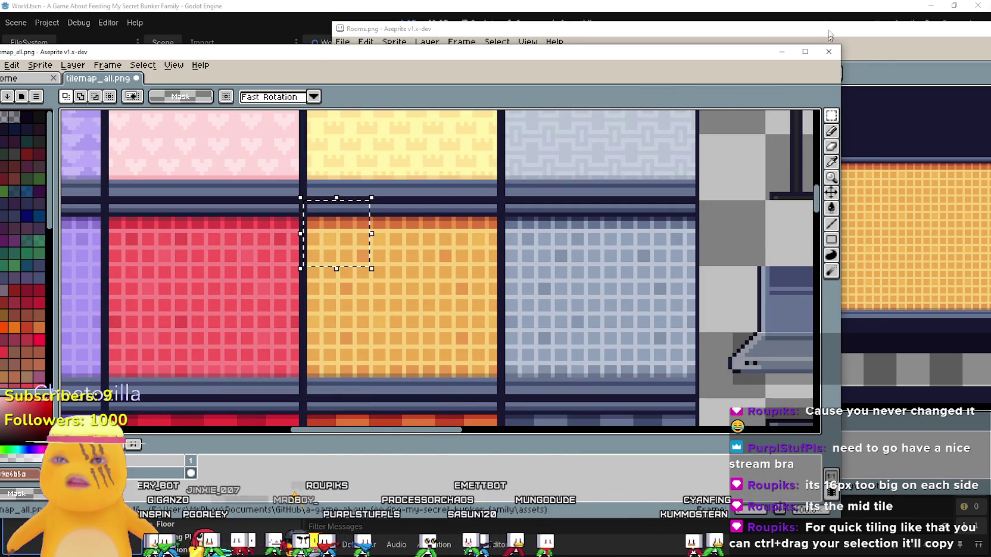
key("ctrl+c")
left_click(828, 46)
key("ctrl+v")
mouse_move(983, 274)
left_mouse_down()
mouse_move(633, 185)
mouse_move(586, 185)
left_mouse_up()
Step: Paste two more orange tiles, taken from lower in the tilemap, over the red strip
left_click(313, 297)
left_click_drag(316, 301, 366, 331)
left_click(940, 42)
key("ctrl+v")
left_click_drag(974, 316, 581, 219)
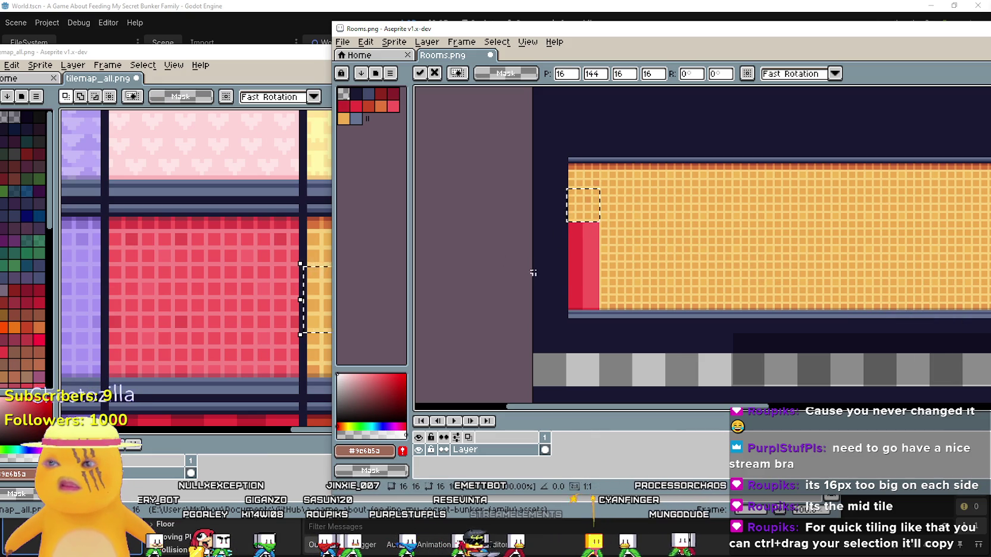
left_click_drag(322, 297, 333, 364)
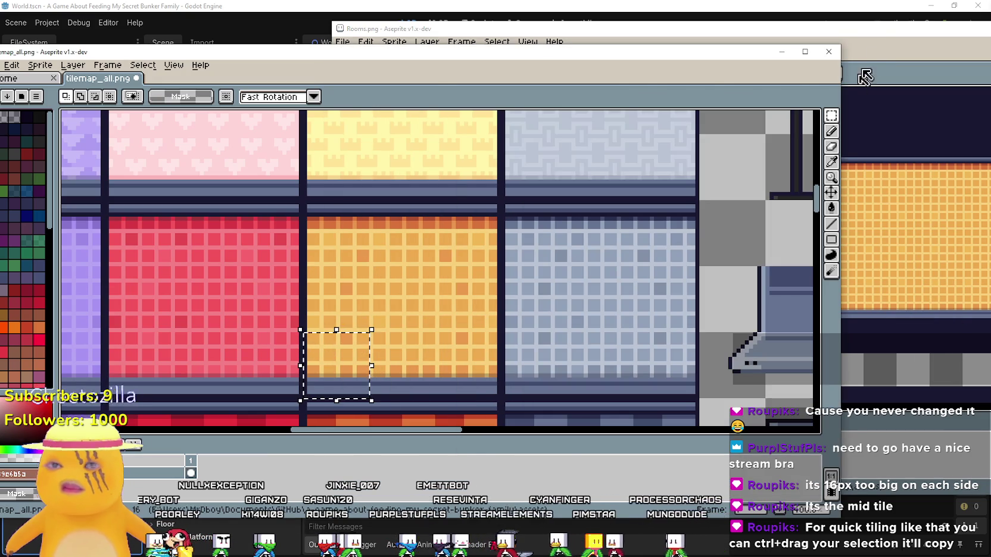
left_click(860, 88)
key("ctrl+v")
left_click_drag(986, 344, 589, 307)
Step: Cover the remaining red block with further orange tile copies and view the whole room layout
left_click(296, 300)
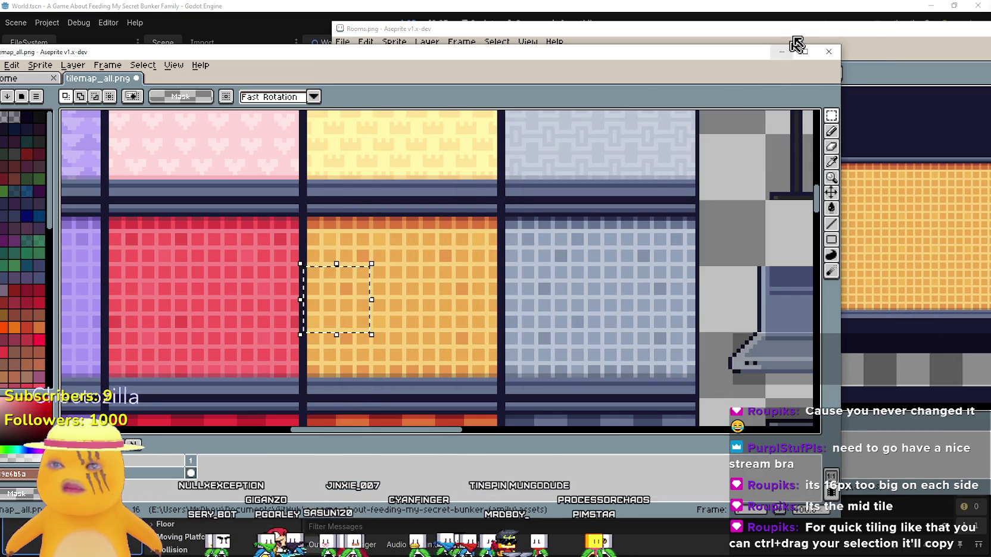
left_click(799, 27)
mouse_move(985, 319)
left_mouse_down()
mouse_move(624, 274)
mouse_move(594, 289)
left_mouse_up()
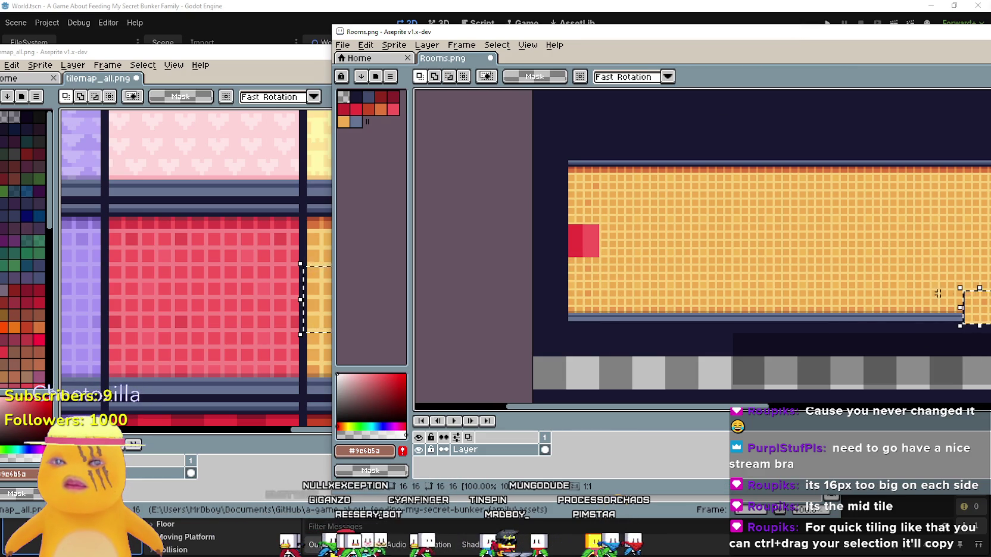
left_click_drag(980, 315, 571, 248)
scroll(763, 266, "down", 3)
left_click_drag(781, 258, 542, 258)
scroll(681, 237, "up", 2)
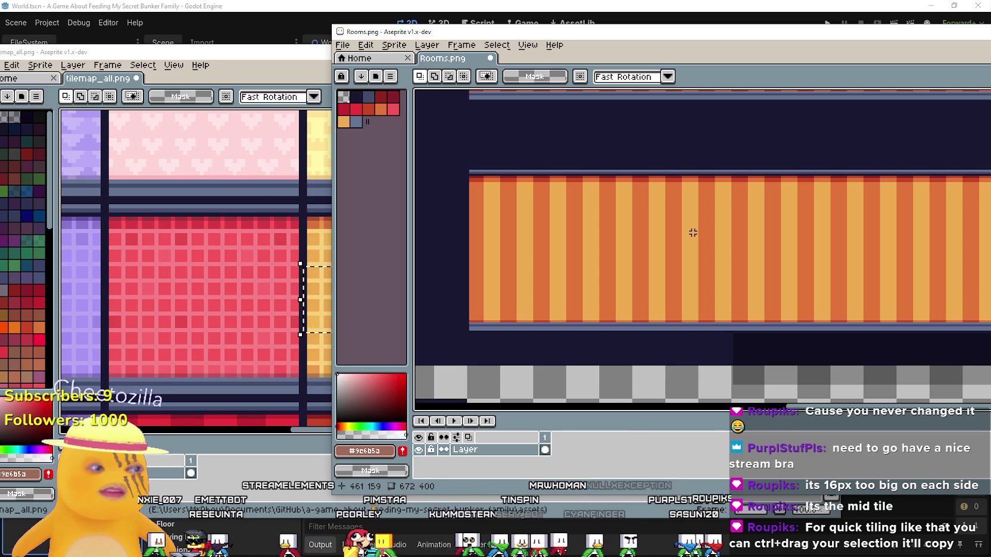
Step: Copy a red tile from tilemap_all.png and paste it at the striped wall's top-left, 368,128
left_click(199, 310)
key("ctrl+d")
left_click(249, 222)
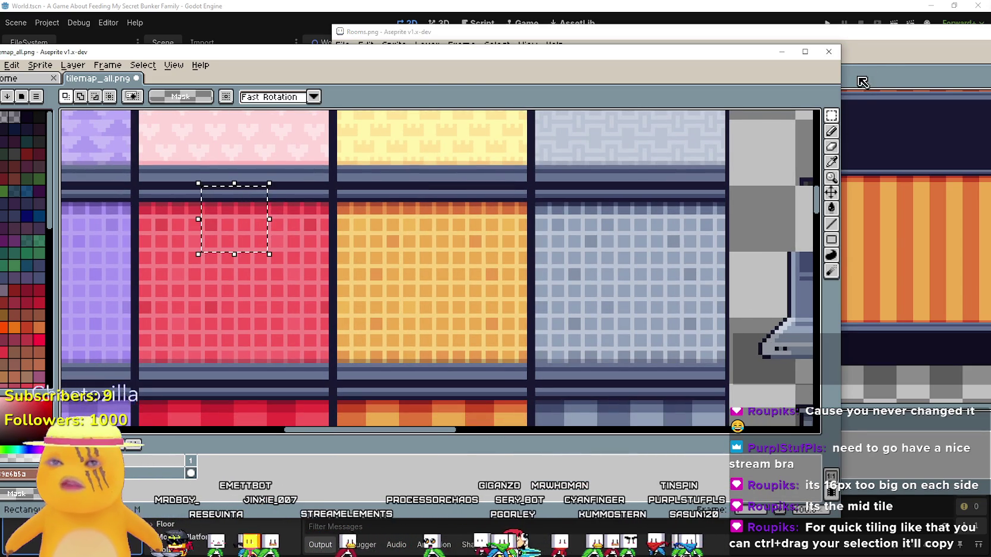
left_click(881, 50)
key("ctrl+v")
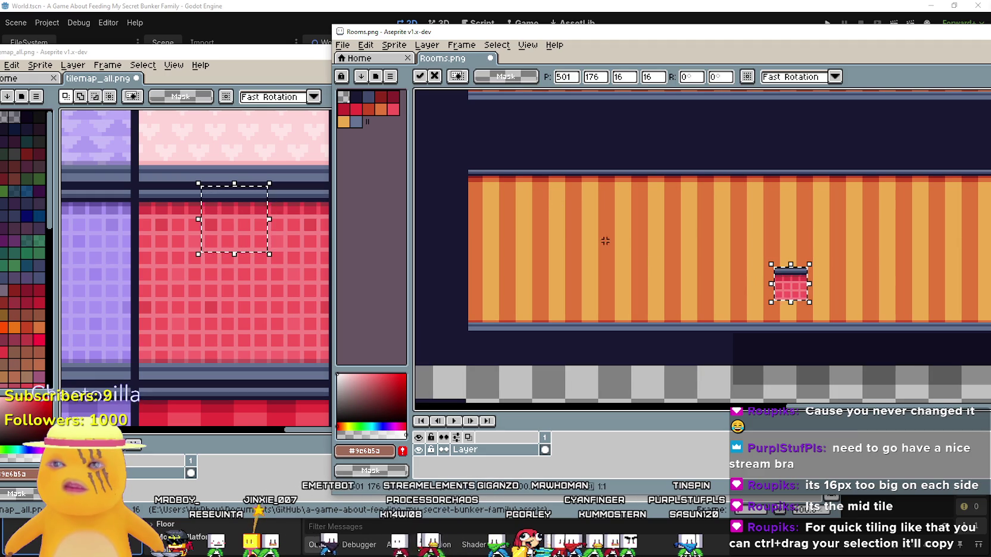
mouse_move(782, 289)
left_mouse_down()
mouse_move(480, 192)
mouse_move(508, 192)
left_mouse_up()
Step: Stack four more red tiles beneath it to form a column
left_click(289, 262)
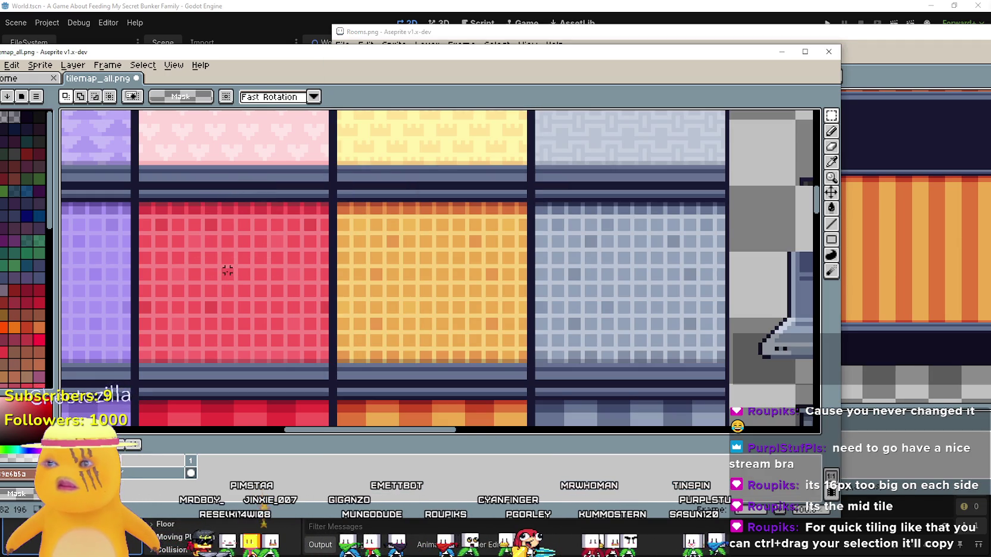
left_click(865, 54)
key("ctrl+v")
mouse_move(797, 323)
left_mouse_down()
mouse_move(520, 238)
mouse_move(520, 222)
left_mouse_up()
key("ctrl+v")
left_click_drag(782, 325, 504, 265)
key("ctrl+v")
mouse_move(789, 321)
left_mouse_down()
mouse_move(516, 314)
mouse_move(516, 284)
left_mouse_up()
left_click(227, 348)
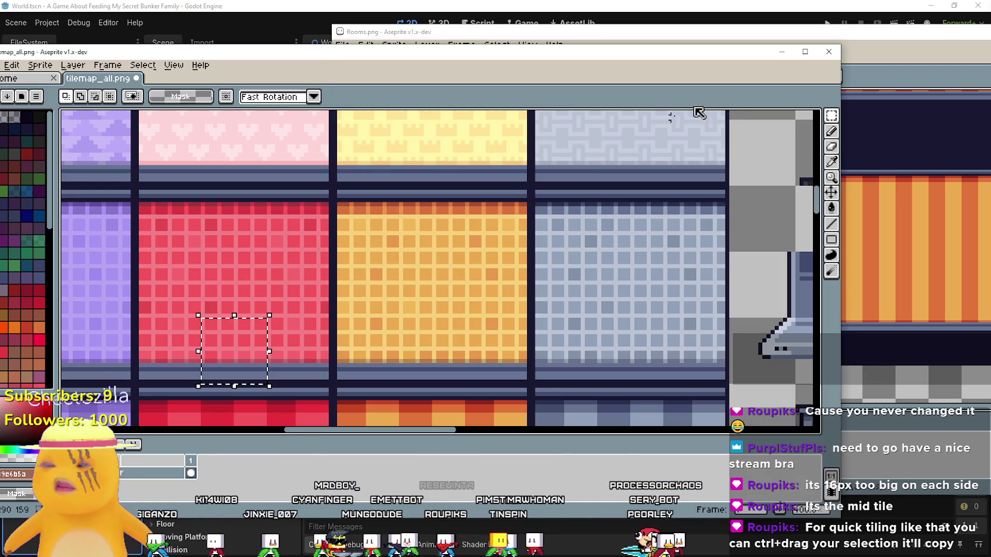
left_click(798, 33)
left_click_drag(785, 354, 526, 327)
Step: Select the red column and stretch it across the wall to 220.5 × 80 px
left_click_drag(522, 174, 515, 232)
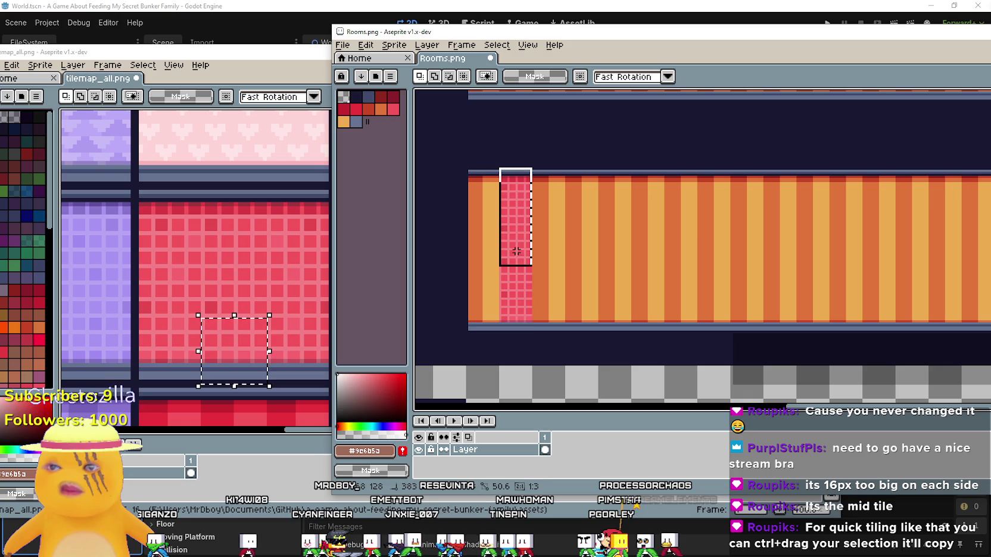
left_click_drag(520, 315, 533, 332)
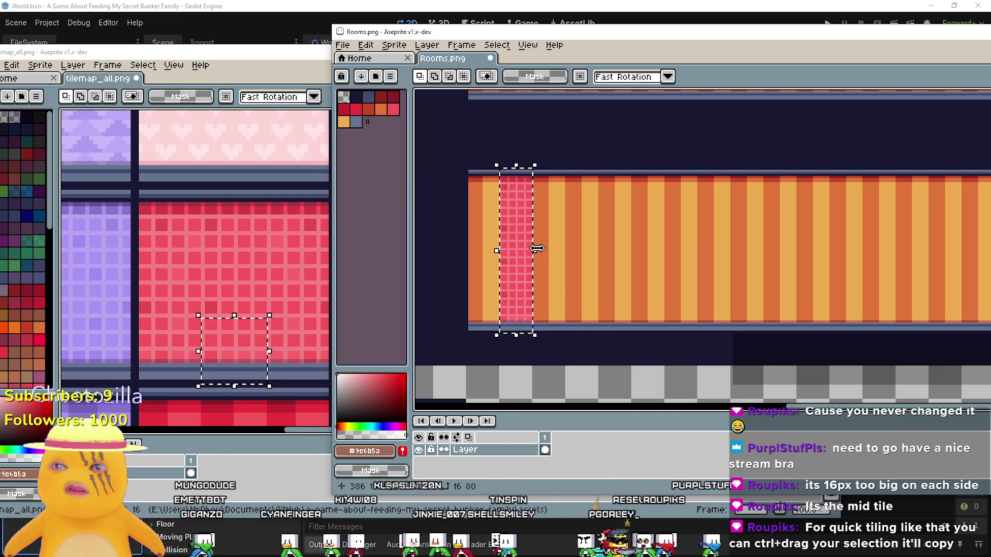
left_click(534, 250)
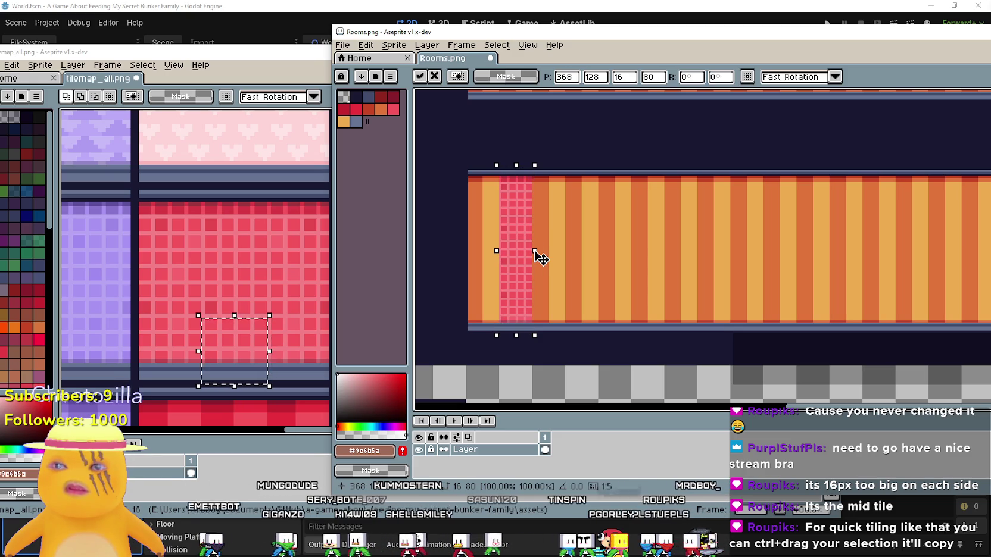
left_click_drag(534, 251, 957, 257)
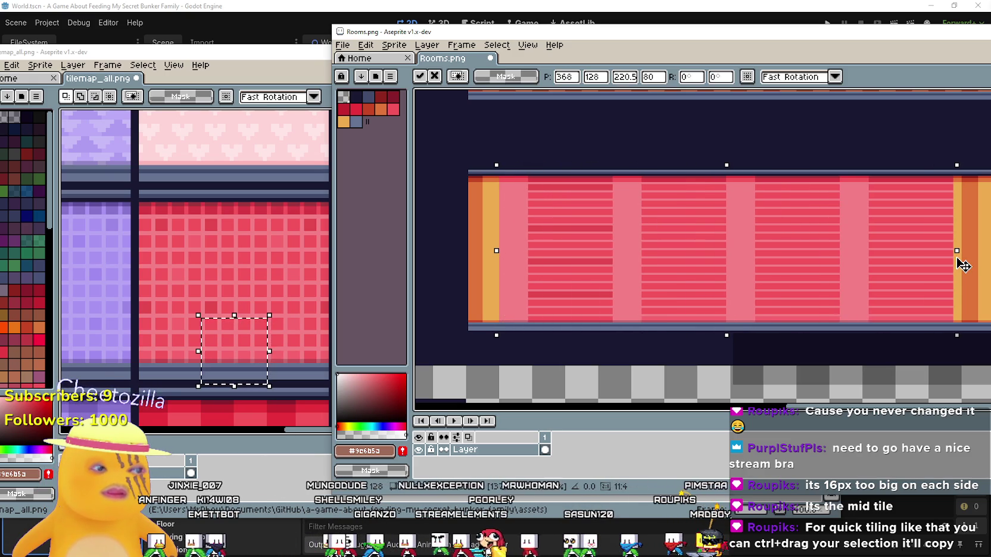
left_click_drag(963, 265, 963, 264)
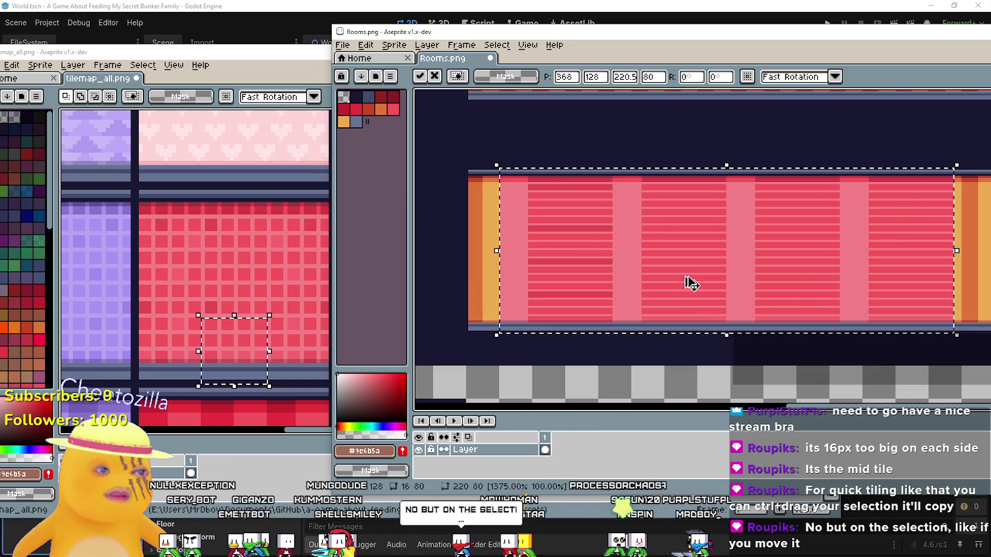
Step: Cancel the stretch and move the 16 × 80 red column one tile right, extending the wall to x 608
key("Escape")
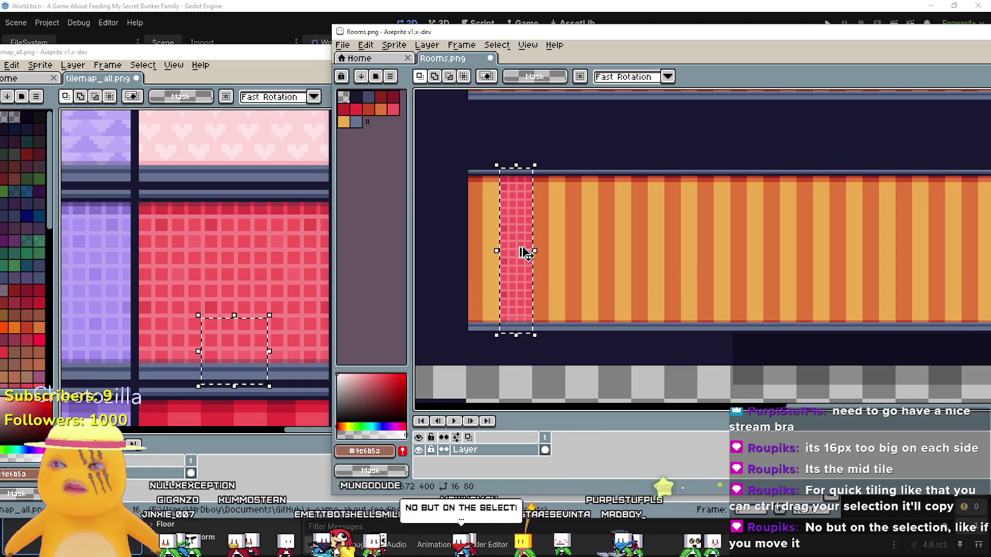
mouse_move(521, 249)
left_mouse_down()
mouse_move(663, 249)
mouse_move(652, 265)
mouse_move(666, 244)
mouse_move(696, 264)
mouse_move(585, 276)
mouse_move(611, 303)
mouse_move(629, 266)
mouse_move(622, 283)
mouse_move(594, 296)
left_mouse_up()
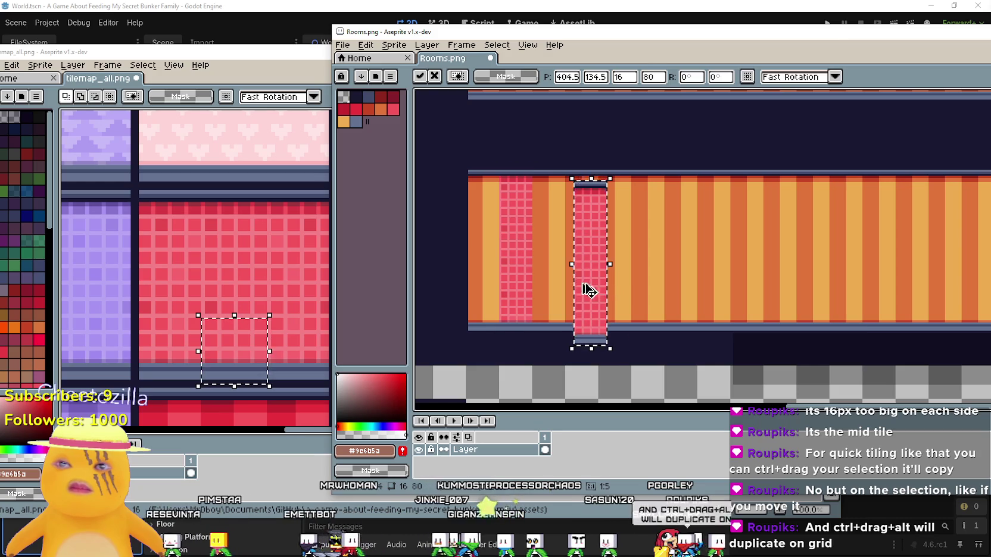
key("Escape")
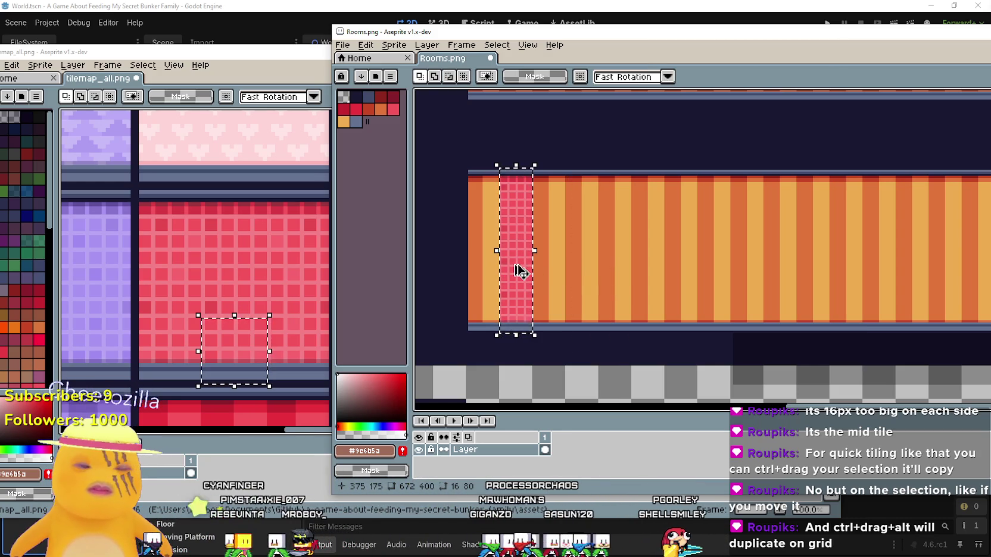
left_click(522, 257)
mouse_move(521, 258)
left_mouse_down()
mouse_move(666, 250)
mouse_move(560, 243)
mouse_move(544, 255)
mouse_move(635, 260)
mouse_move(608, 265)
mouse_move(691, 287)
mouse_move(681, 295)
mouse_move(755, 292)
mouse_move(588, 283)
mouse_move(648, 288)
mouse_move(630, 301)
mouse_move(667, 292)
mouse_move(655, 300)
mouse_move(707, 302)
mouse_move(659, 292)
mouse_move(812, 299)
left_mouse_up()
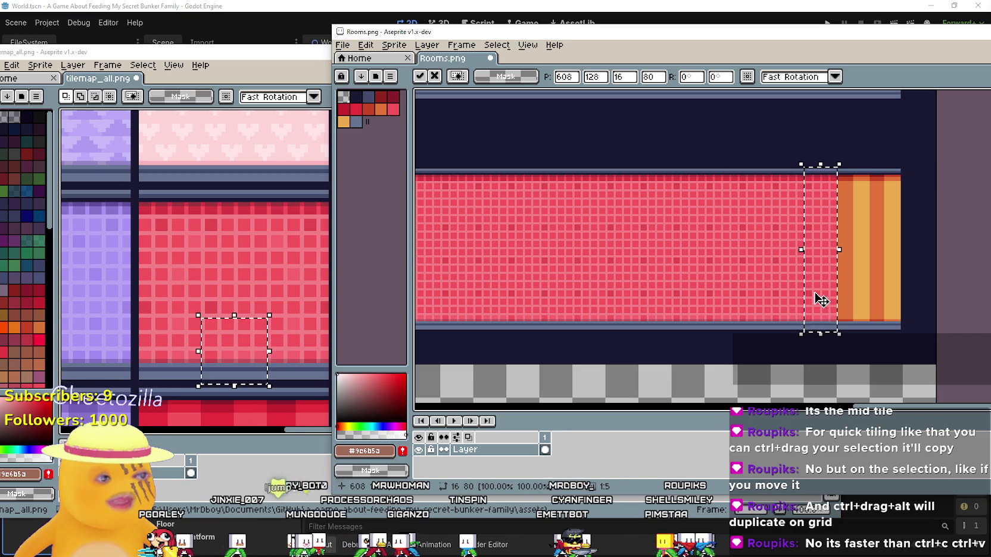
Step: Paste a red grid tile from the tileset at the red room's top-left
mouse_move(821, 299)
left_mouse_down()
mouse_move(754, 281)
mouse_move(682, 283)
mouse_move(691, 311)
left_mouse_up()
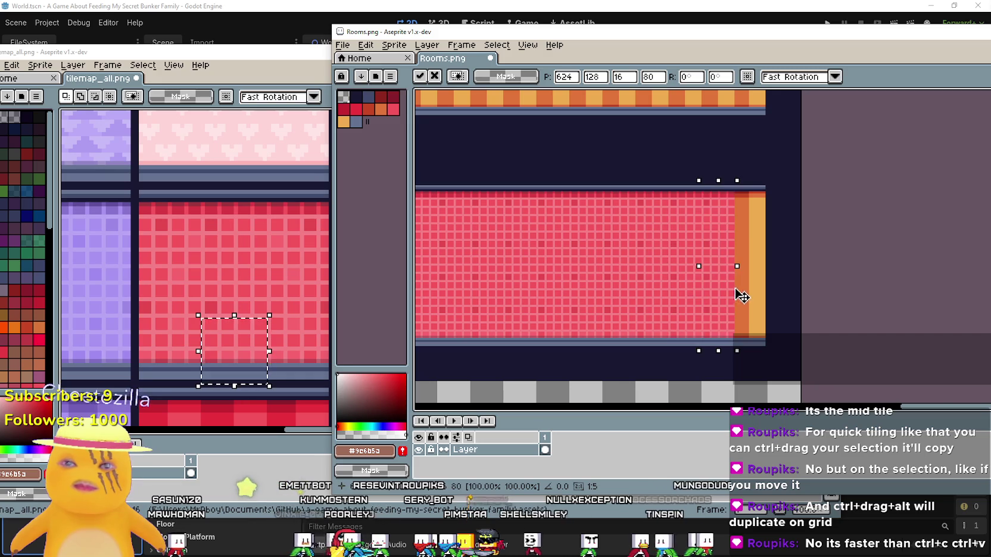
scroll(632, 319, "down", 3)
scroll(648, 284, "up", 3)
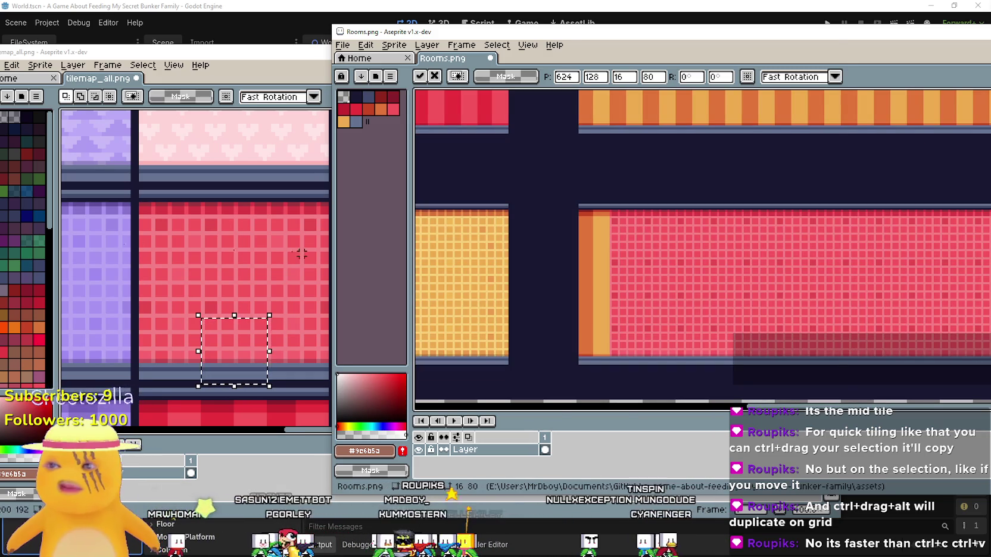
left_click(157, 217)
left_click(947, 76)
key("ctrl+v")
left_click_drag(796, 321, 617, 226)
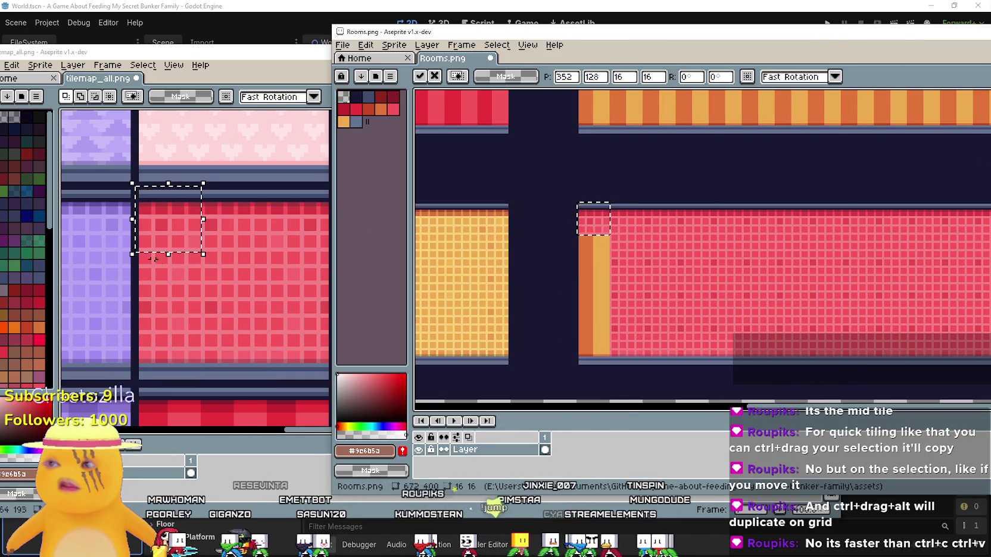
Step: Take the red tile one row lower and stamp it down the orange strip three times
left_click(148, 274)
left_click(942, 90)
key("ctrl+v")
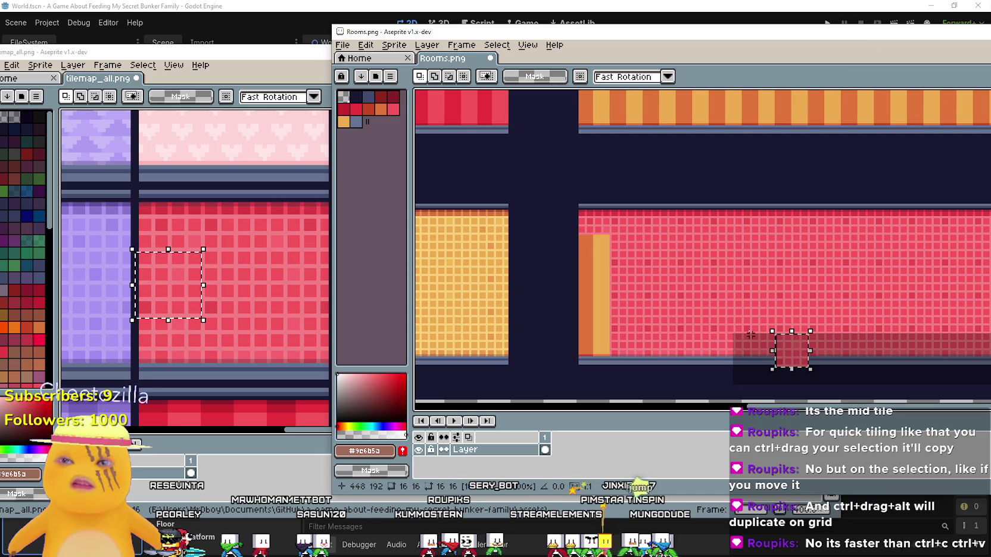
left_click_drag(796, 354, 606, 254)
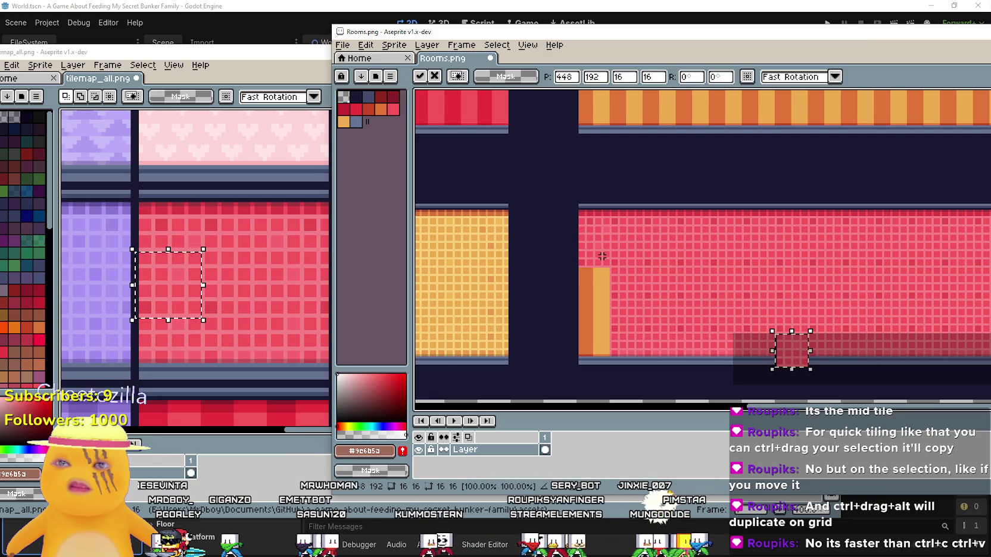
left_click_drag(792, 351, 595, 284)
left_click_drag(789, 352, 579, 321)
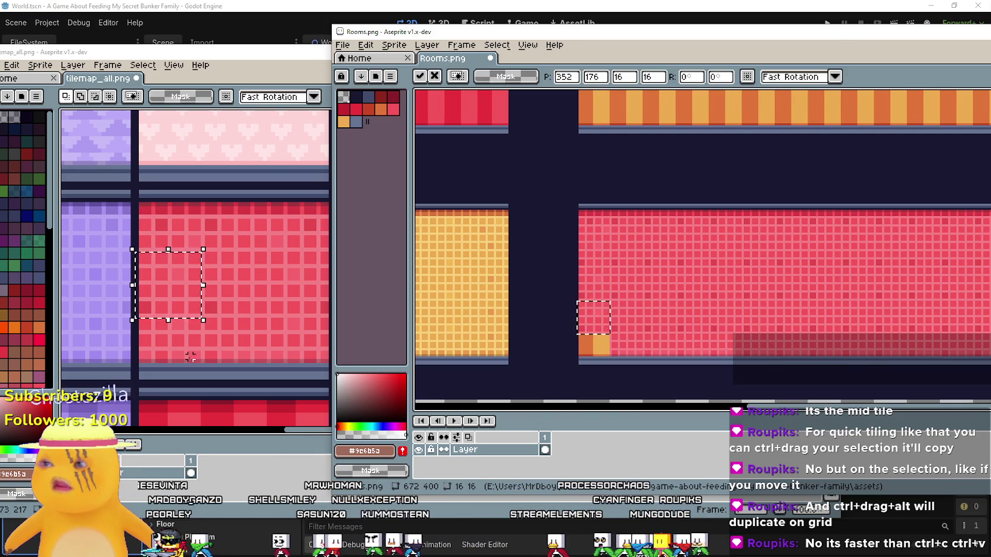
Step: Copy another red tile, paste it into the room sheet and drop it in place
left_click(171, 356)
key("ctrl+c")
left_click(872, 56)
key("ctrl+v")
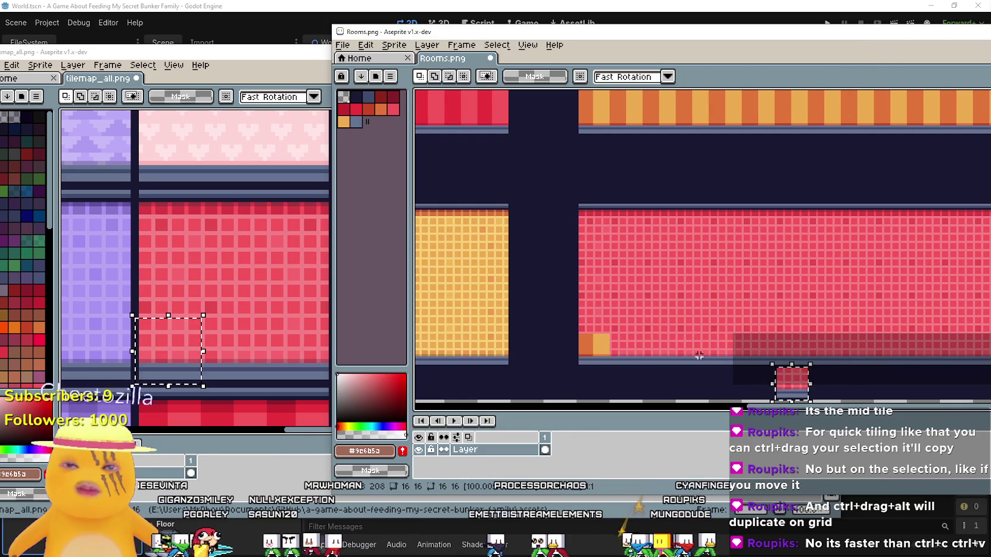
left_click_drag(807, 386, 596, 353)
scroll(641, 288, "right", 5)
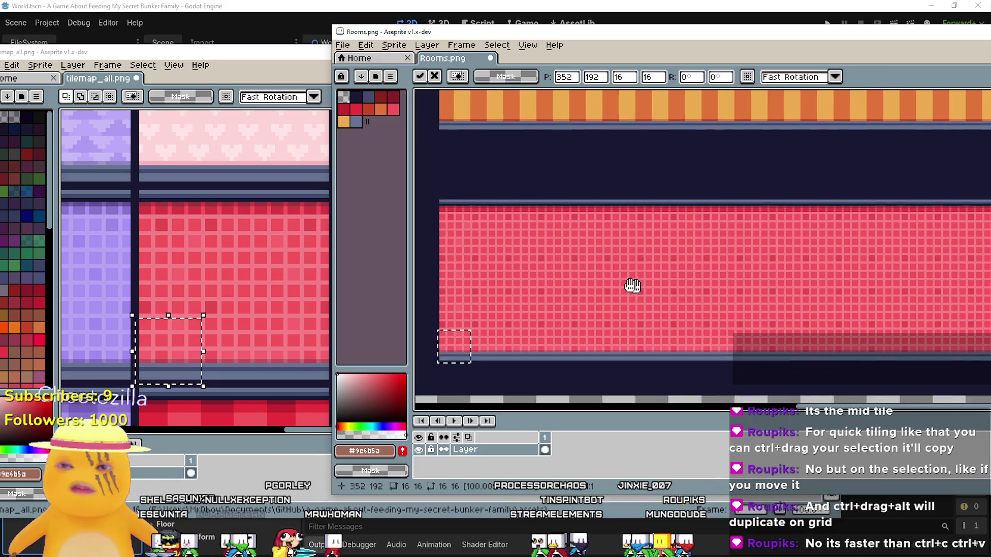
scroll(741, 261, "down", 3)
left_click(741, 261)
scroll(774, 251, "up", 3)
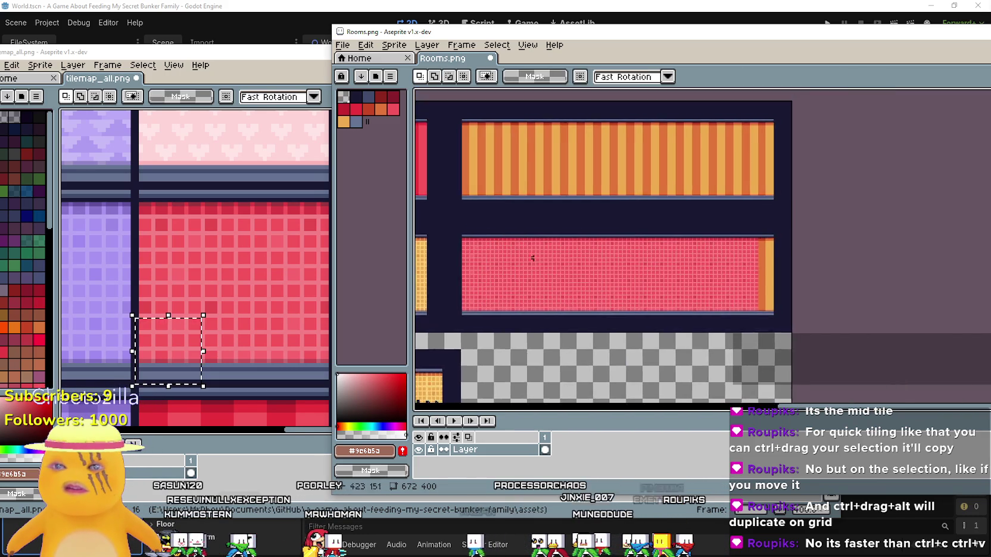
Step: Copy one more red tile and move its paste upward over the orange strip
key("alt+Tab")
left_click_drag(338, 220, 305, 221)
key("ctrl+c")
key("alt+Tab")
key("ctrl+v")
mouse_move(769, 324)
left_mouse_down()
mouse_move(752, 298)
mouse_move(748, 251)
left_mouse_up()
Step: Copy a further red tile and drop it onto the red room's lower area
left_click(314, 279)
left_click_drag(314, 278, 332, 280)
key("ctrl+c")
key("alt+Tab")
key("ctrl+v")
mouse_move(798, 360)
left_mouse_down()
mouse_move(752, 293)
mouse_move(798, 351)
mouse_move(762, 321)
mouse_move(791, 364)
mouse_move(757, 363)
left_mouse_up()
left_click(757, 344)
Step: Paste a last red tile at the room edge, then undo that placement
left_click(268, 353)
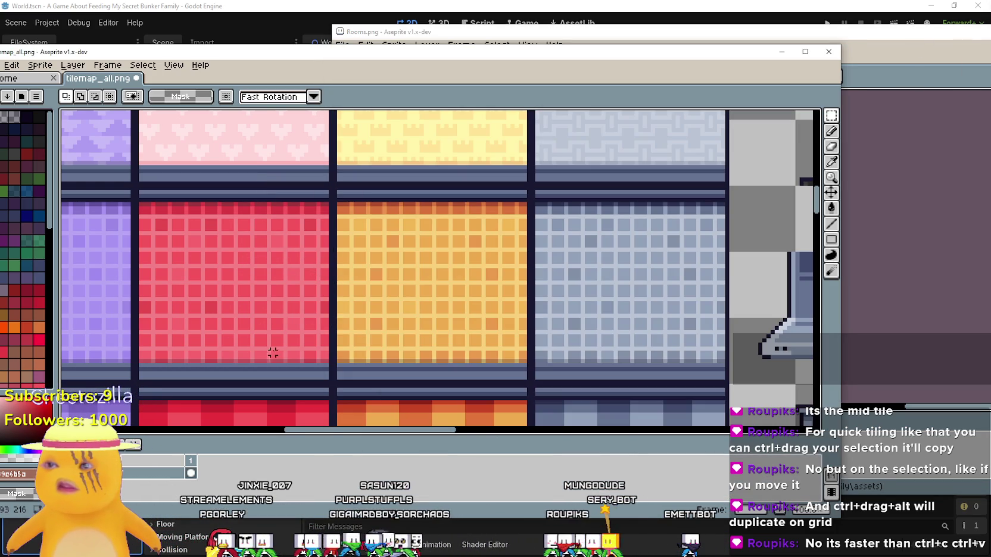
left_click_drag(319, 354, 329, 357)
key("ctrl+c")
key("alt+Tab")
key("ctrl+v")
left_click_drag(792, 393, 798, 398)
key("ctrl+z")
key("ctrl+z")
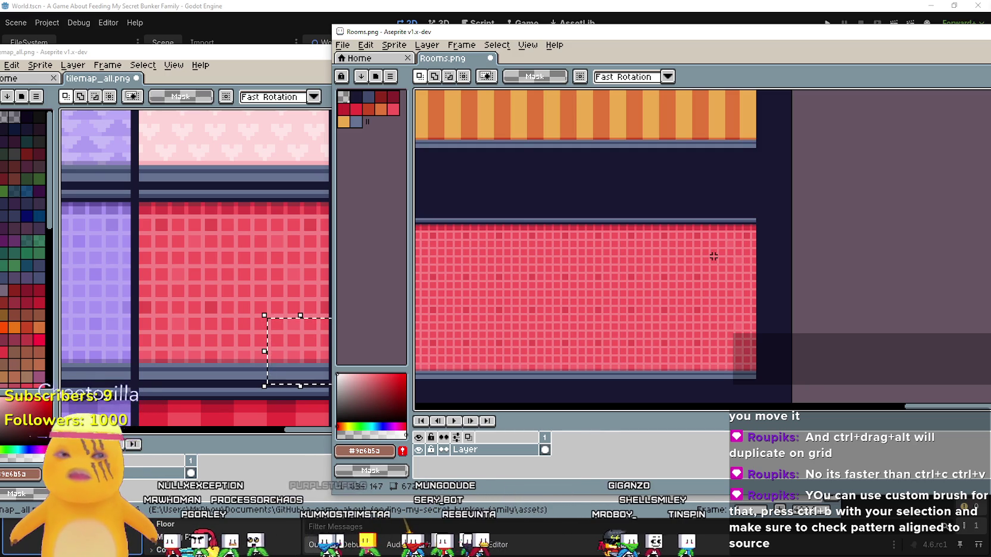
scroll(714, 256, "down", 3)
scroll(565, 202, "up", 3)
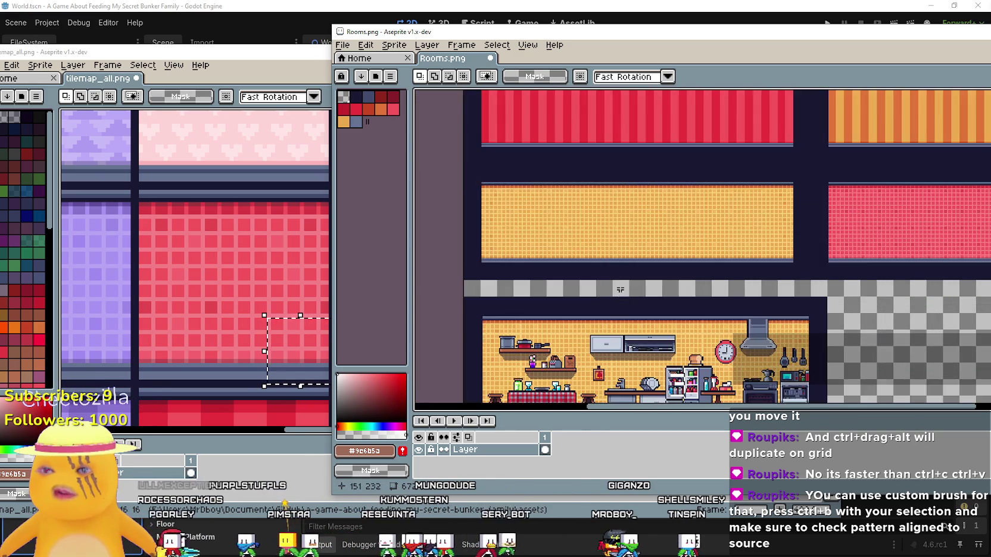
Step: Arrange the tileset and Rooms.png windows side by side and locate the open fridge
left_click(239, 66)
left_click_drag(484, 34, 545, 35)
scroll(224, 330, "down", 2)
left_click(224, 330)
scroll(224, 330, "down", 2)
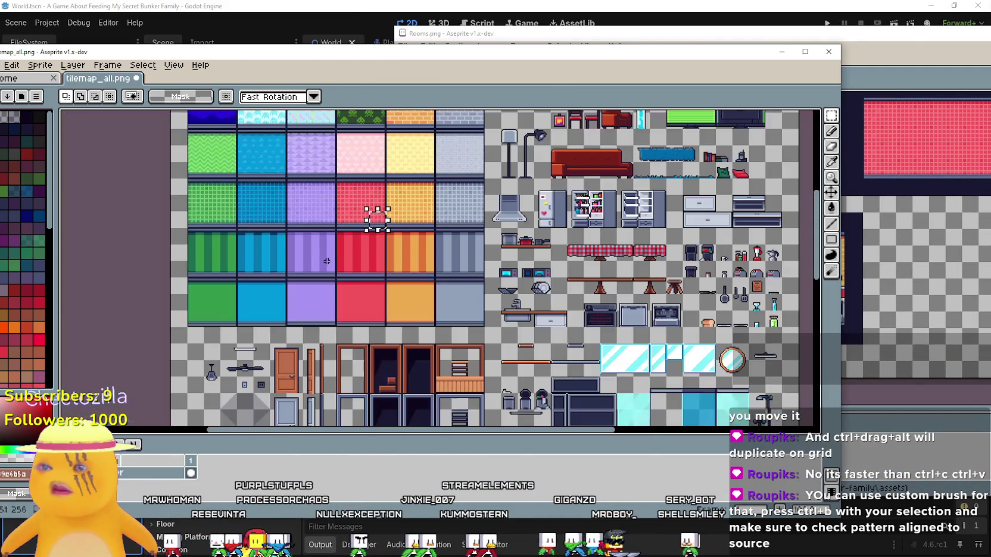
left_click(867, 41)
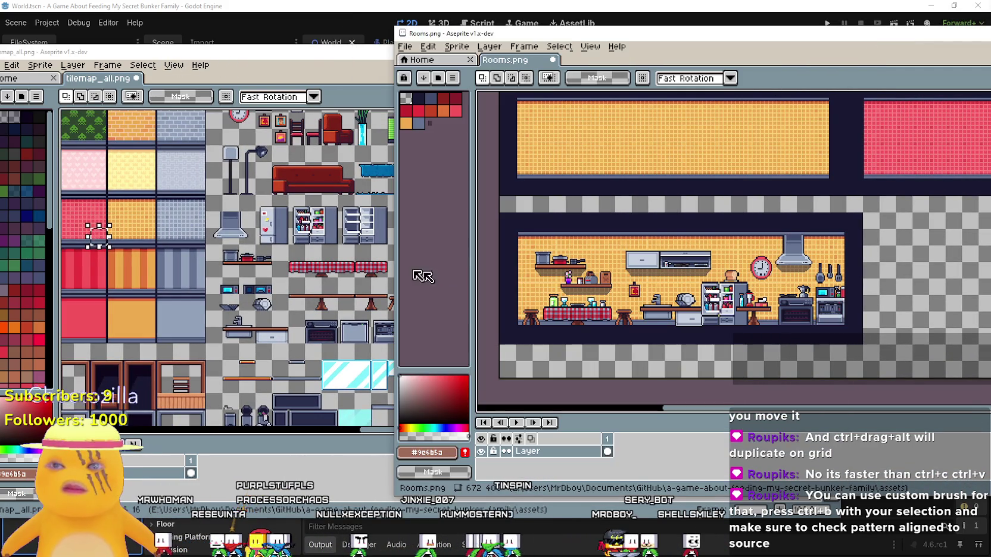
left_click(322, 313)
scroll(426, 325, "up", 3)
scroll(426, 325, "down", 3)
scroll(694, 143, "down", 3)
left_click(865, 30)
left_click(263, 305)
scroll(262, 305, "up", 2)
scroll(296, 201, "up", 2)
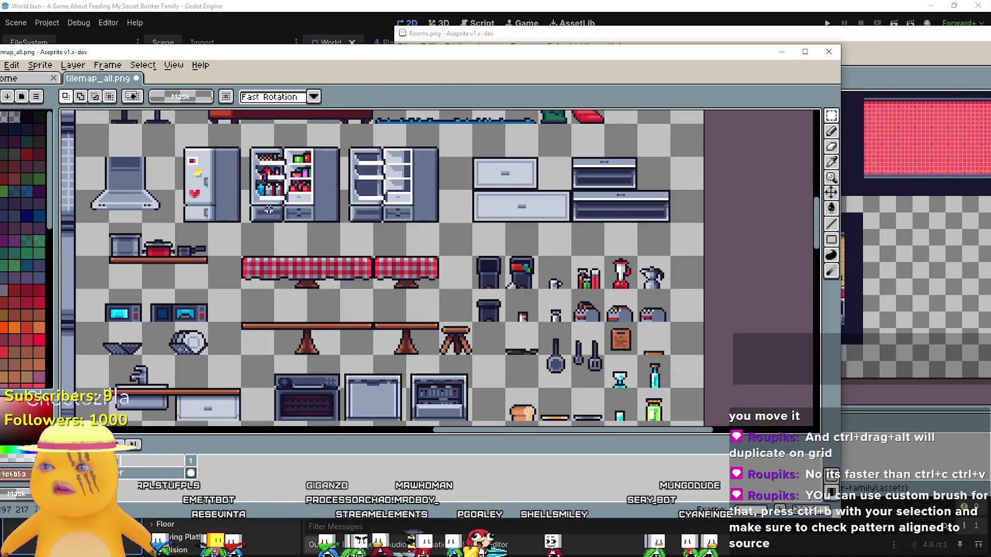
left_click(910, 54)
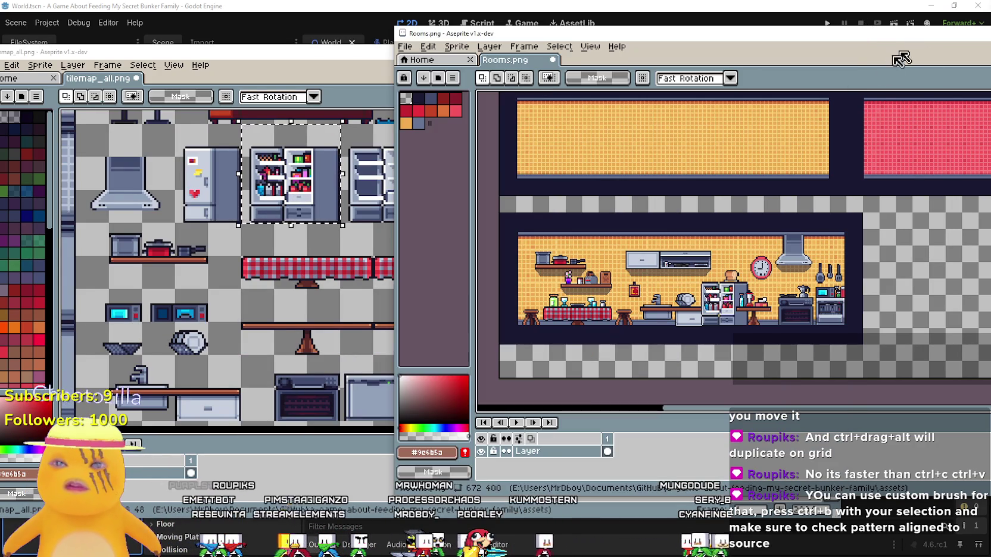
scroll(654, 181, "up", 3)
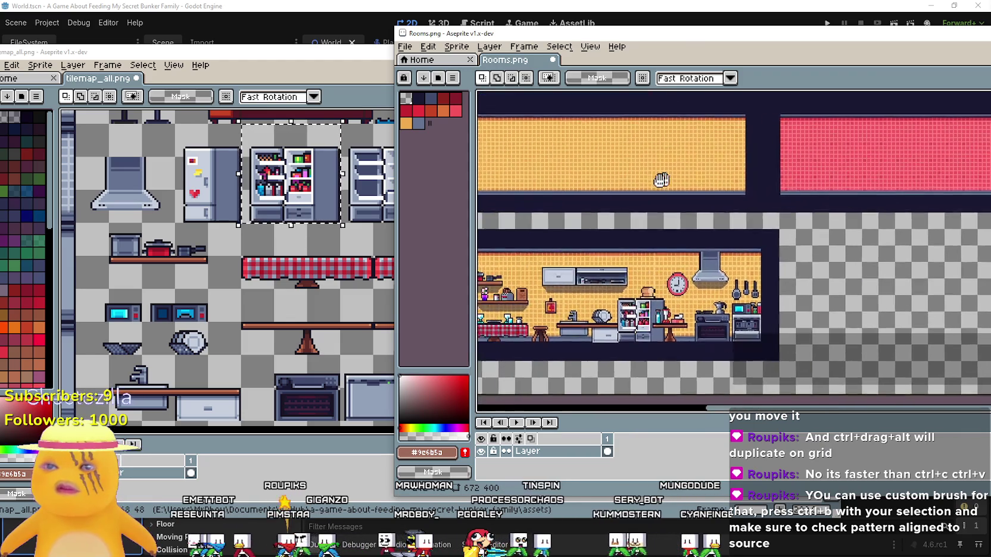
scroll(653, 181, "down", 3)
Step: Paste the 48 × 48 fridge into the upper yellow room at 192, 160
key("ctrl+v")
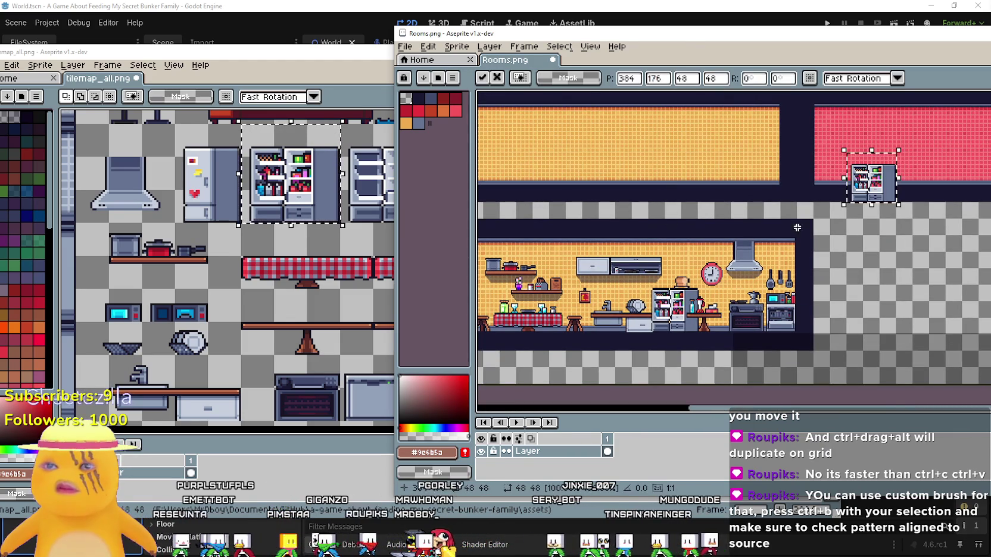
mouse_move(868, 186)
left_mouse_down()
mouse_move(643, 166)
mouse_move(657, 166)
left_mouse_up()
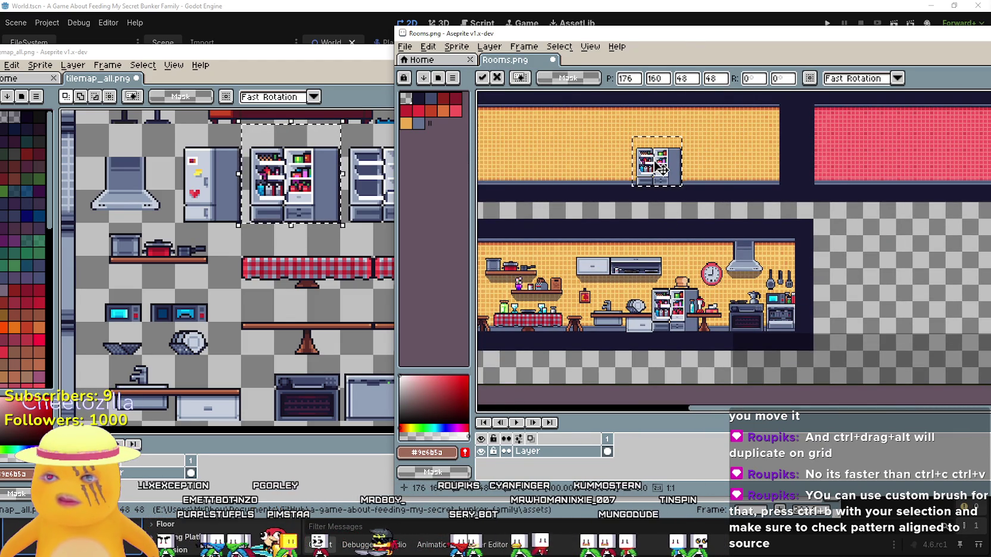
scroll(660, 168, "up", 2)
scroll(655, 171, "down", 2)
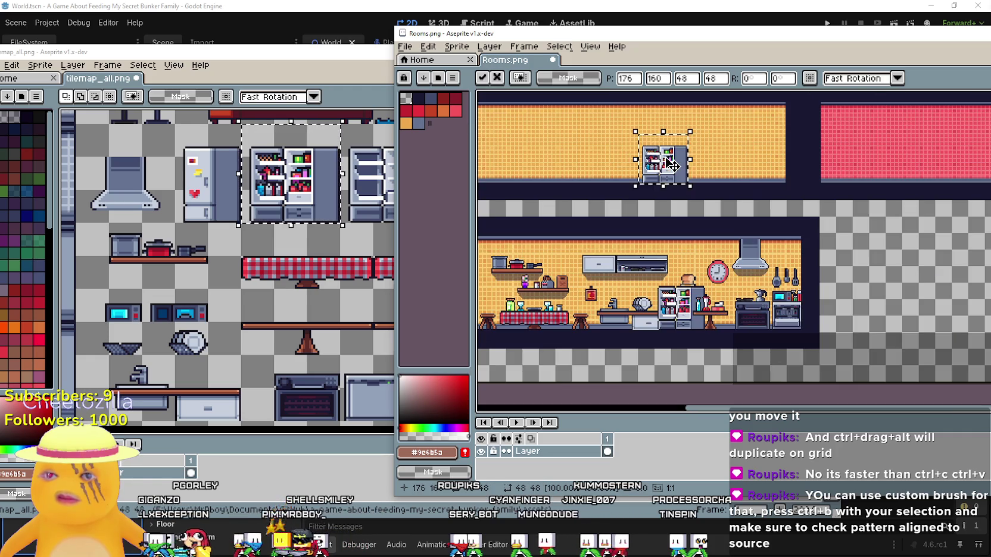
scroll(650, 176, "up", 1)
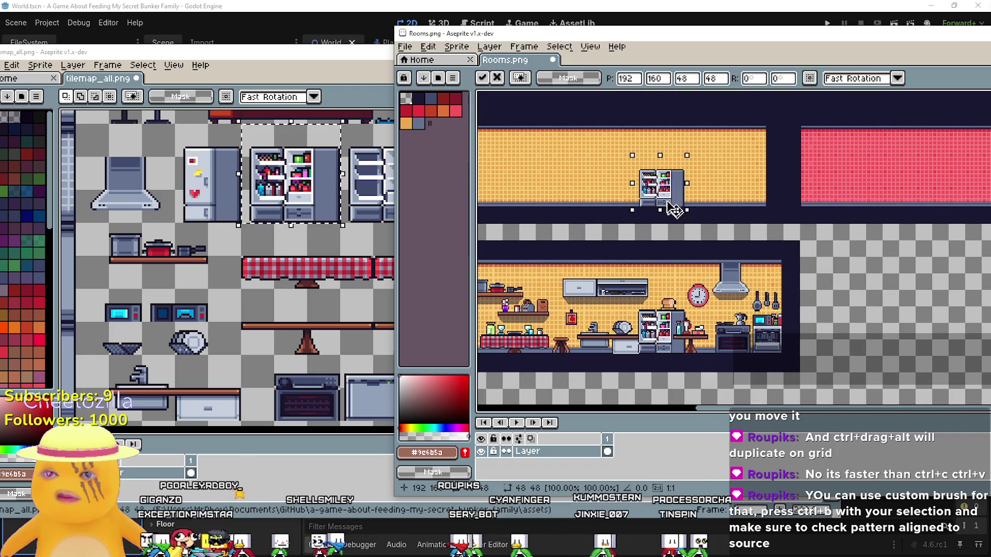
scroll(668, 197, "up", 2)
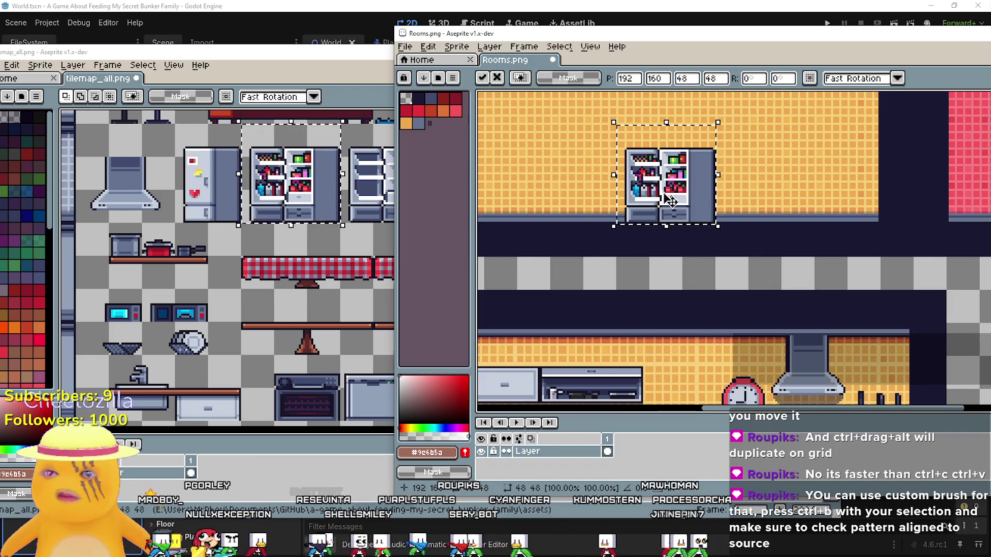
scroll(676, 202, "down", 2)
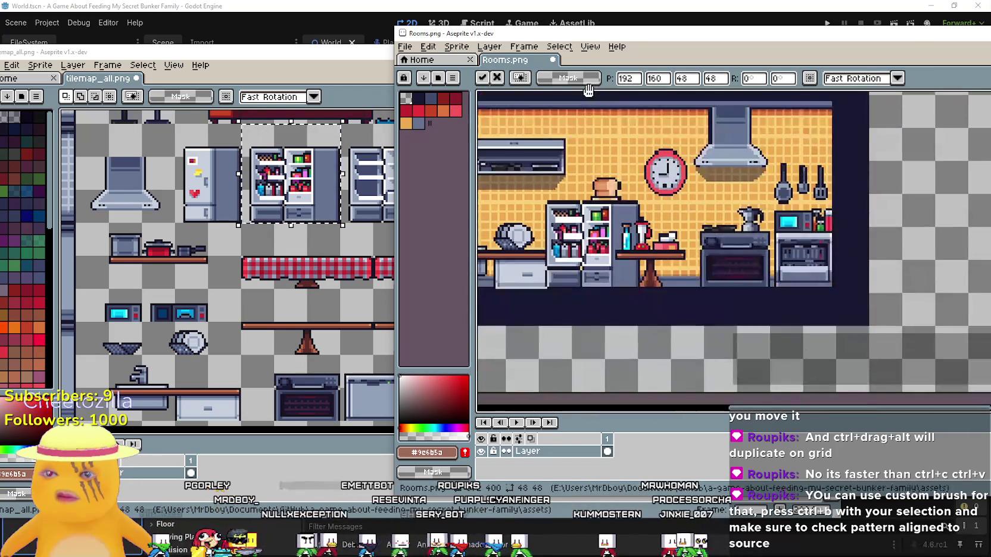
scroll(575, 221, "up", 2)
scroll(610, 220, "down", 2)
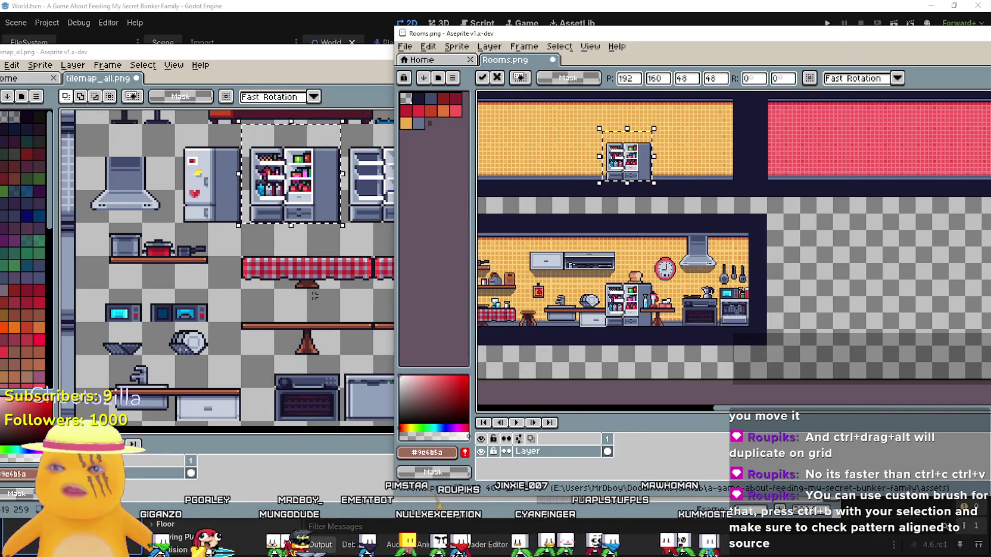
left_click(330, 284)
Step: Paste the copied fridge and table piece into the top room of Rooms.png
left_click(857, 53)
key("ctrl+v")
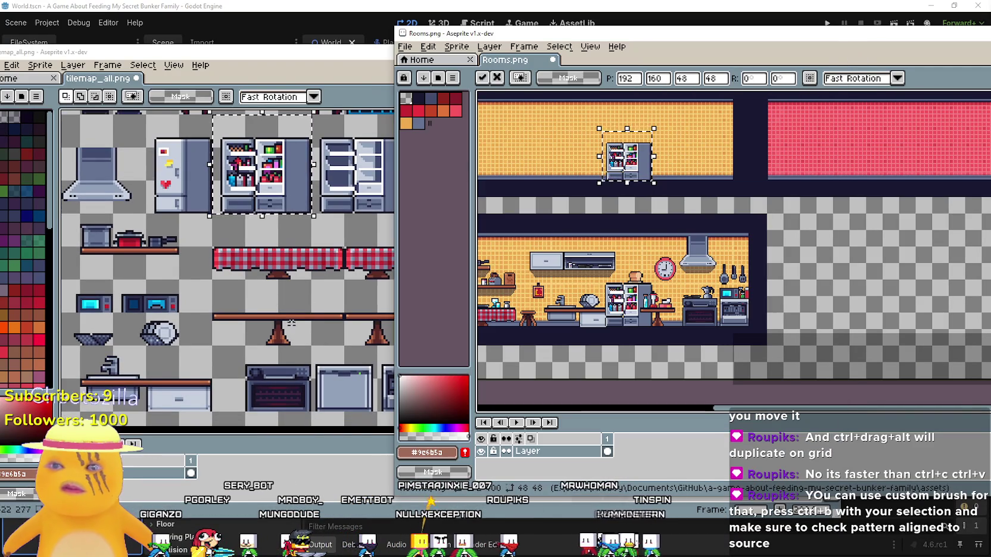
left_click(309, 322)
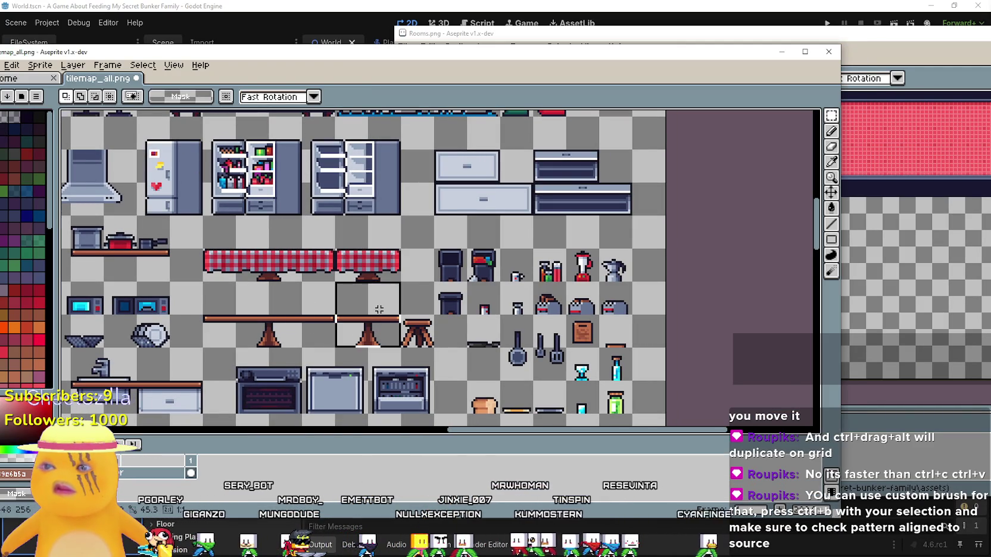
left_click(874, 255)
key("ctrl+v")
left_click_drag(874, 255, 662, 175)
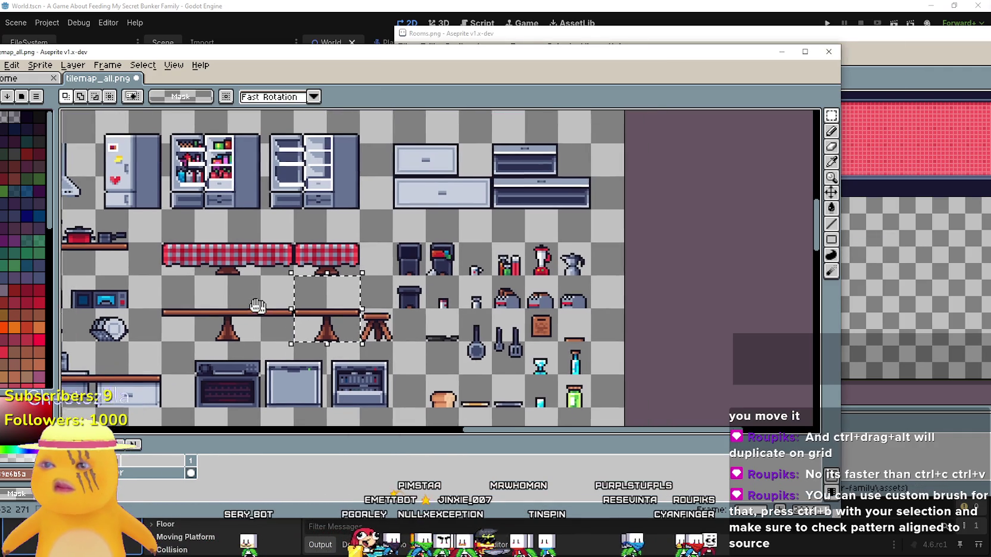
Step: Copy the stove from the tileset and paste it into position in the room sheet
left_click(238, 280)
left_click_drag(179, 336, 248, 405)
left_click(846, 56)
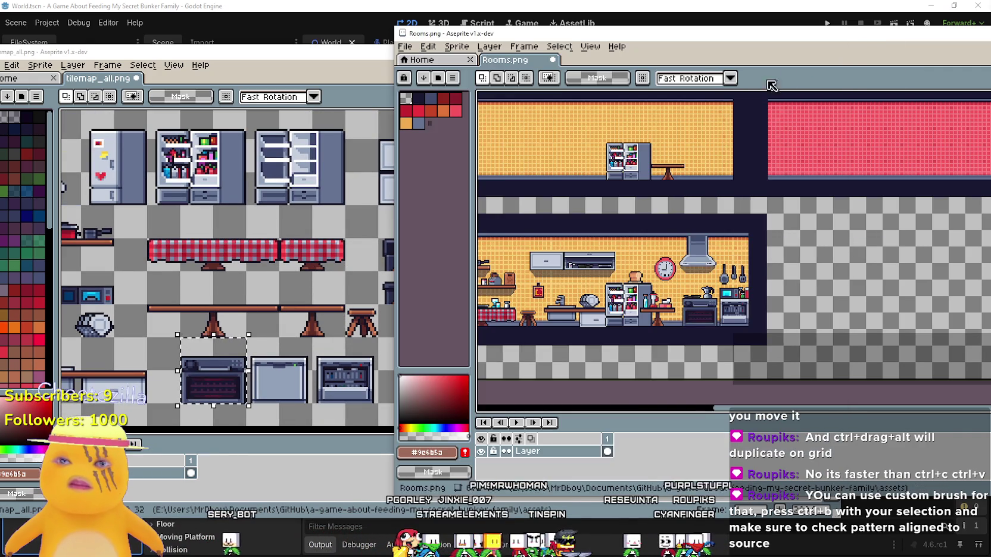
scroll(733, 250, "up", 2)
key("ctrl+v")
mouse_move(808, 328)
left_mouse_down()
mouse_move(758, 255)
mouse_move(661, 203)
mouse_move(661, 234)
mouse_move(676, 223)
left_mouse_up()
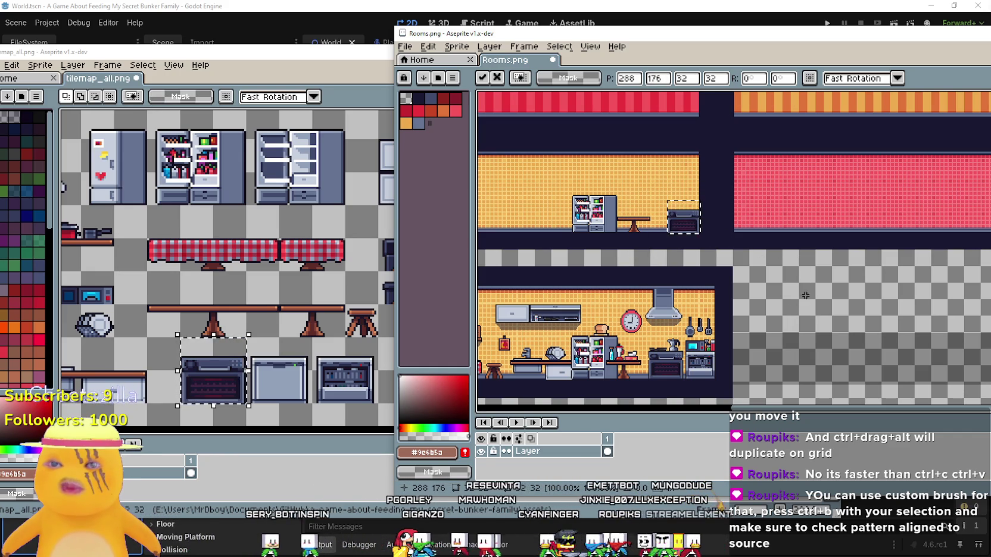
Step: Undo the pasted furniture and select the oven right of the grey cabinet in tilemap_all.png
key("ctrl+z")
key("ctrl+z")
left_click(274, 274)
left_click_drag(274, 275, 263, 274)
left_click_drag(272, 328, 341, 396)
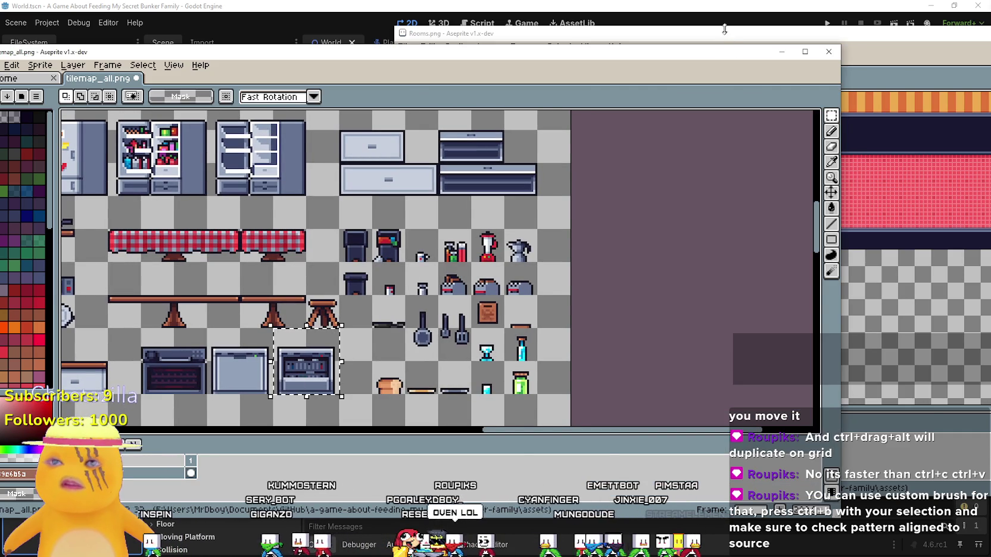
left_click(726, 29)
scroll(712, 229, "up", 1)
scroll(614, 293, "down", 1)
mouse_move(523, 273)
left_mouse_down()
mouse_move(556, 183)
mouse_move(702, 257)
mouse_move(762, 257)
mouse_move(737, 302)
left_mouse_up()
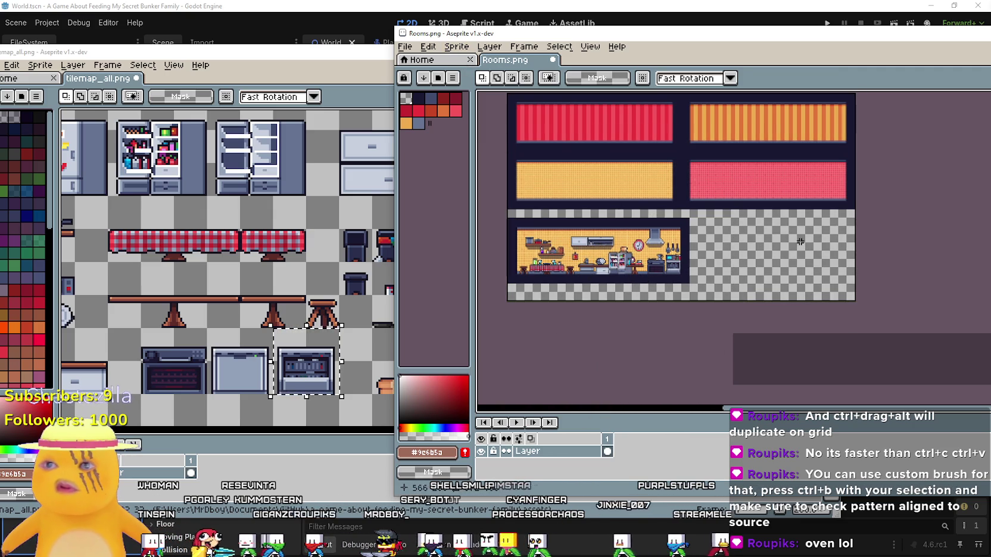
left_click(440, 47)
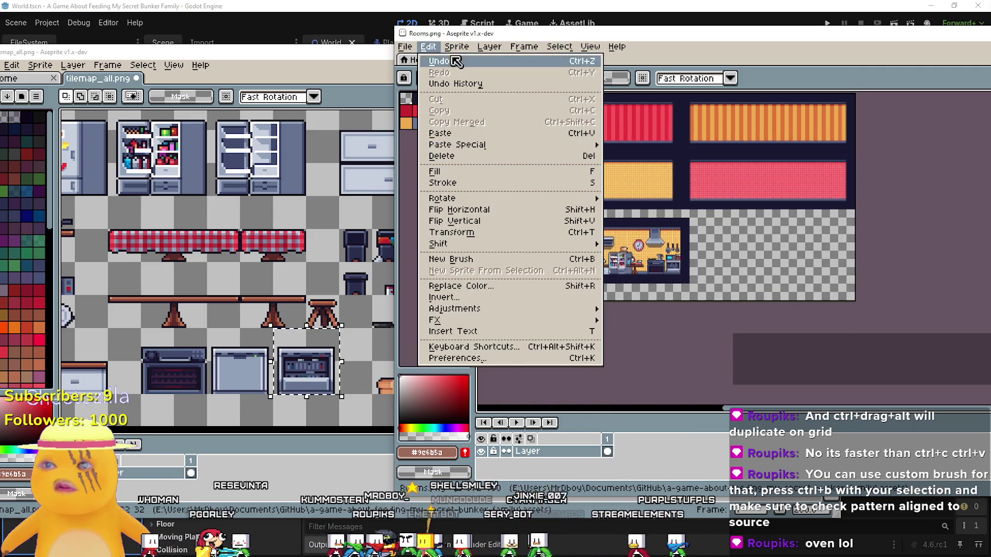
Step: Extend the Rooms.png canvas by 200 px at the bottom with Canvas Size
mouse_move(457, 48)
left_click(505, 121)
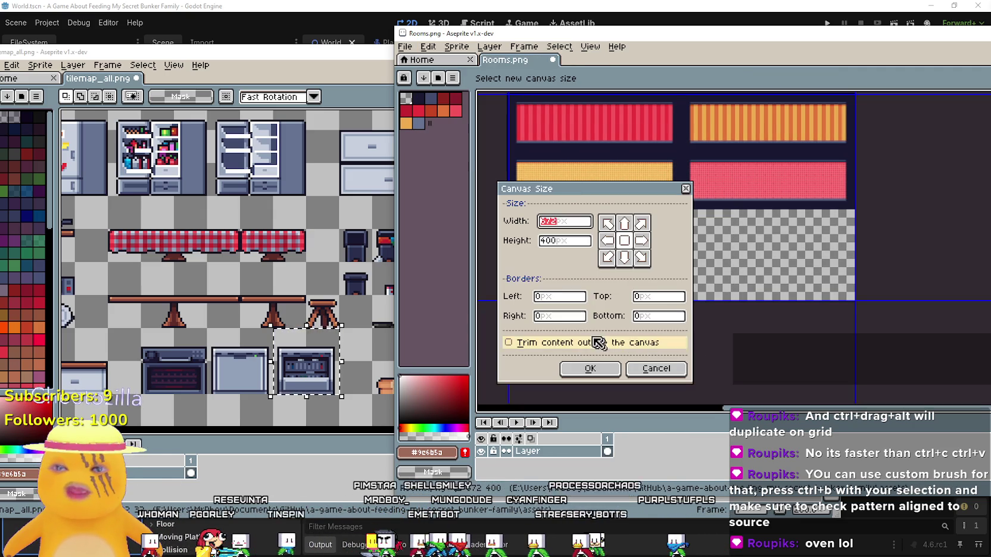
left_click(539, 316)
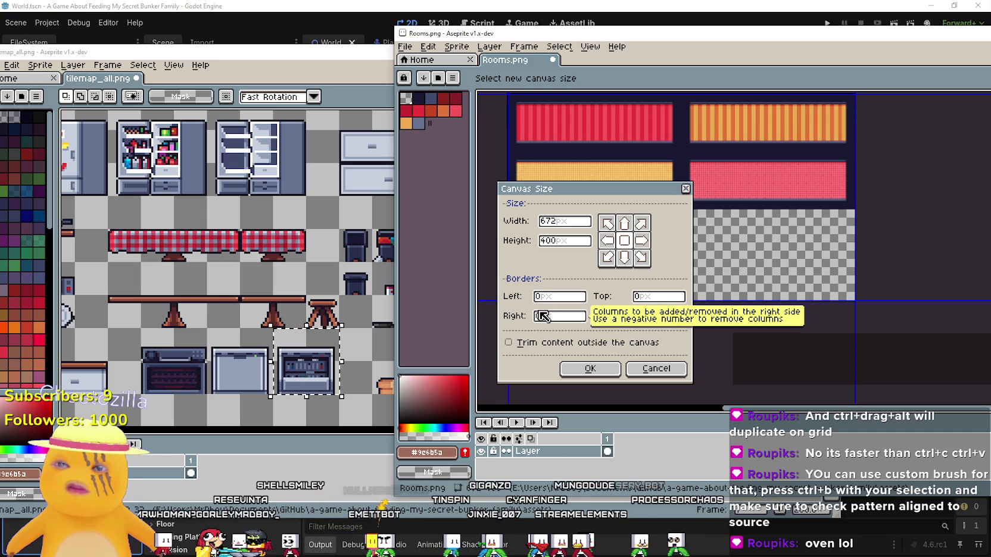
key("Tab")
type("200")
key("Return")
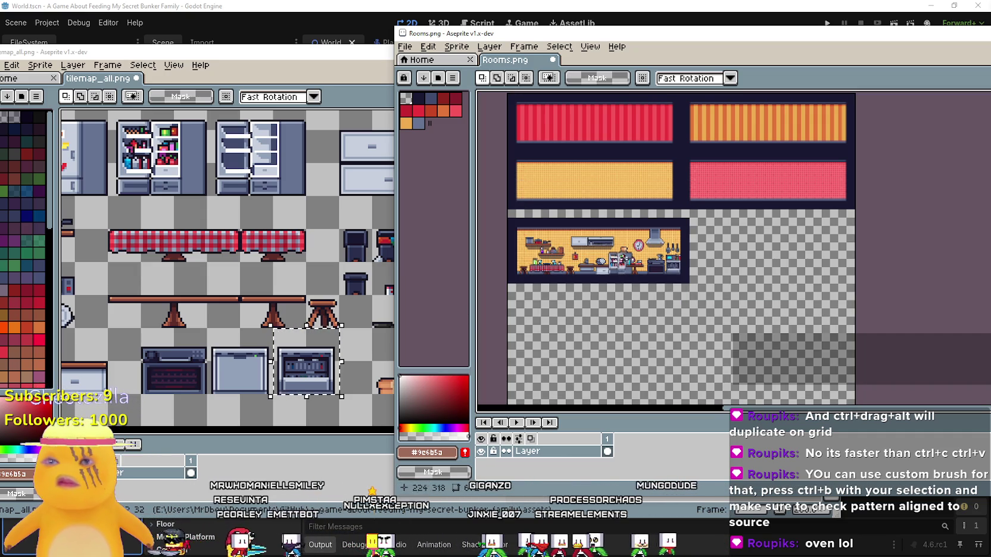
Step: Move the kitchen lower and duplicate the orange-and-pink room row just below it
mouse_move(721, 309)
left_mouse_down()
mouse_move(528, 220)
mouse_move(524, 301)
left_mouse_up()
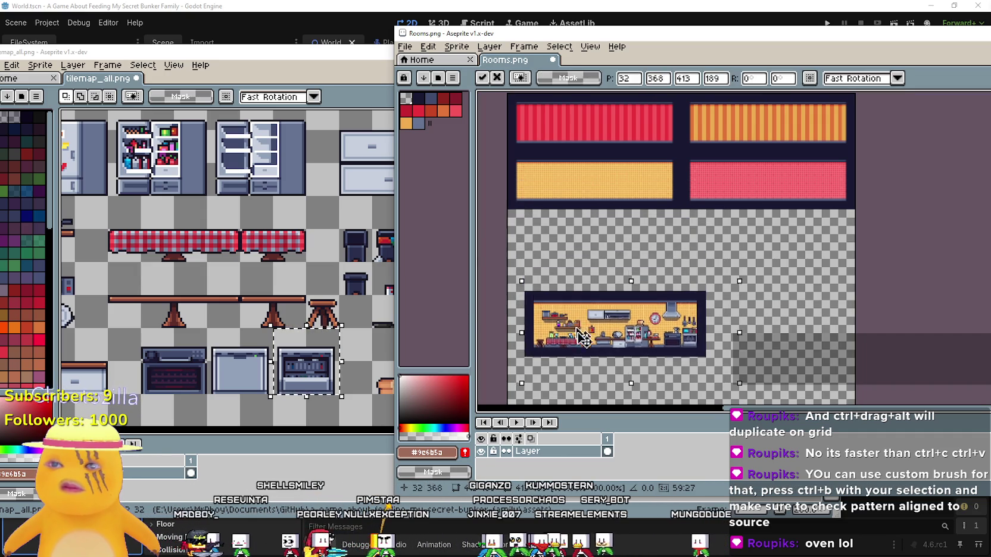
left_click(556, 203)
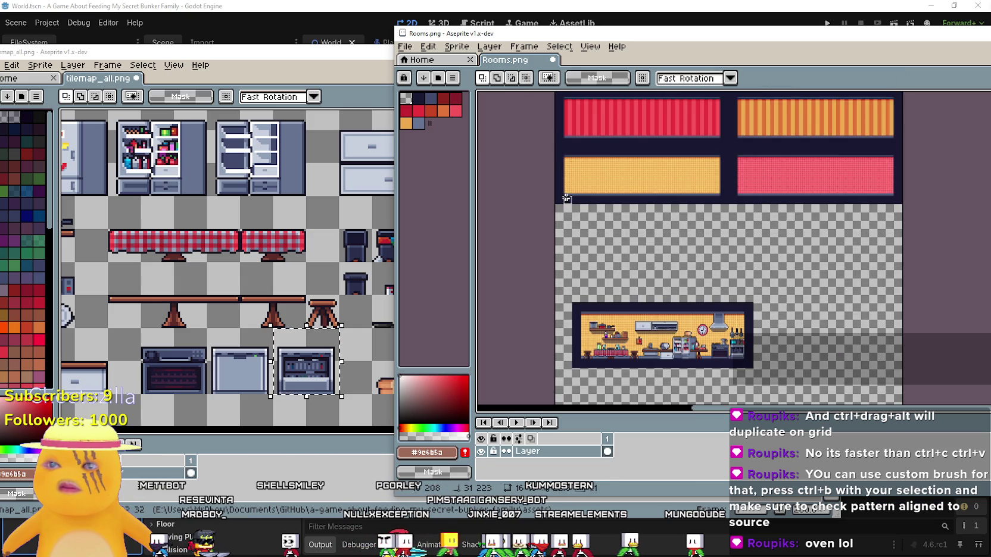
left_click_drag(559, 197, 903, 150)
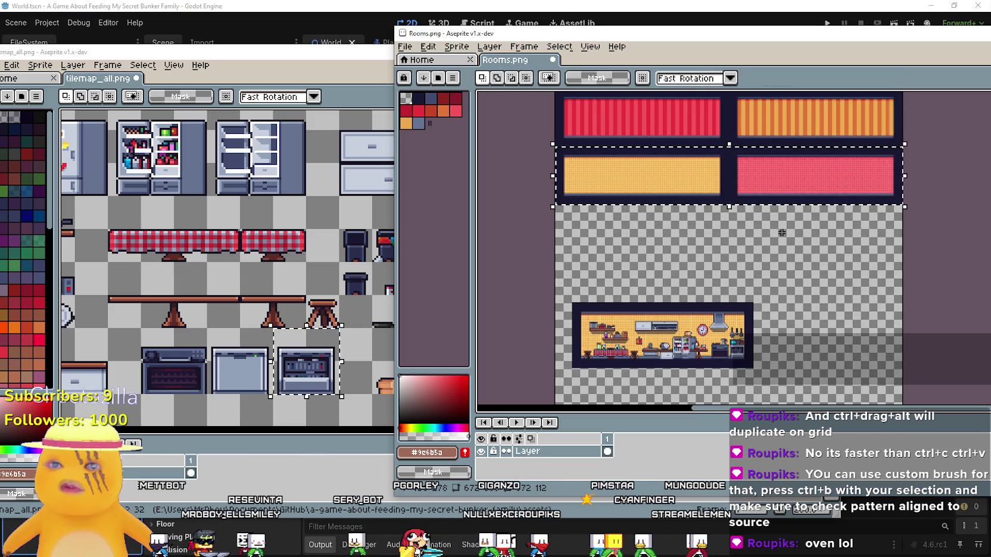
mouse_move(741, 201)
left_mouse_down()
mouse_move(704, 271)
mouse_move(697, 254)
left_mouse_up()
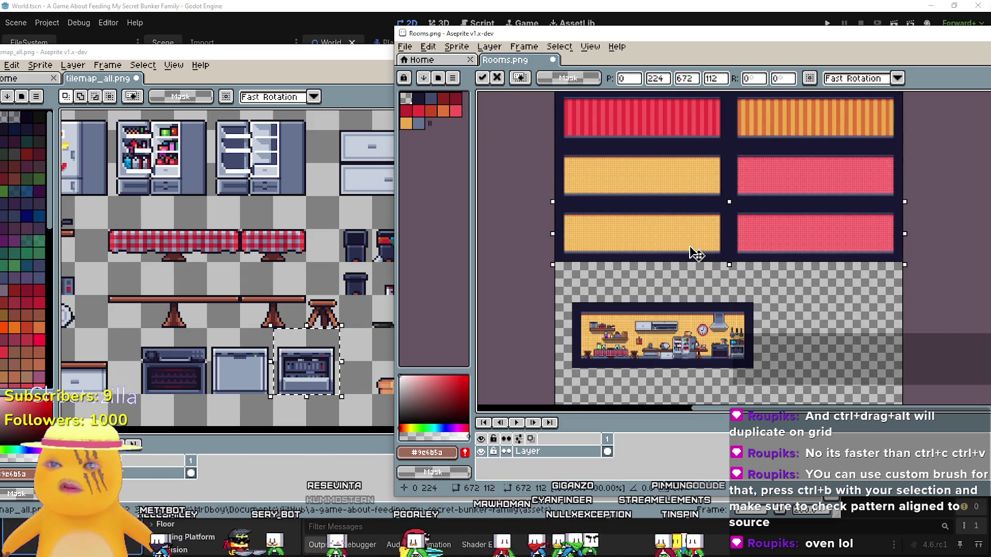
key("Return")
Step: Paste the 32 × 32 oven and drag it onto the orange room's floor
scroll(620, 255, "up", 1)
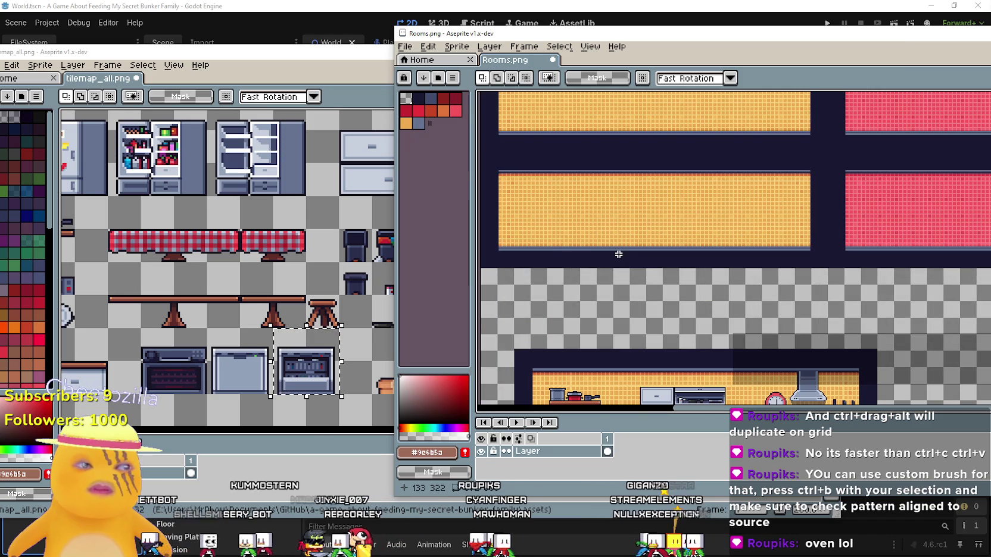
scroll(619, 255, "down", 1)
scroll(564, 167, "up", 1)
scroll(564, 166, "down", 1)
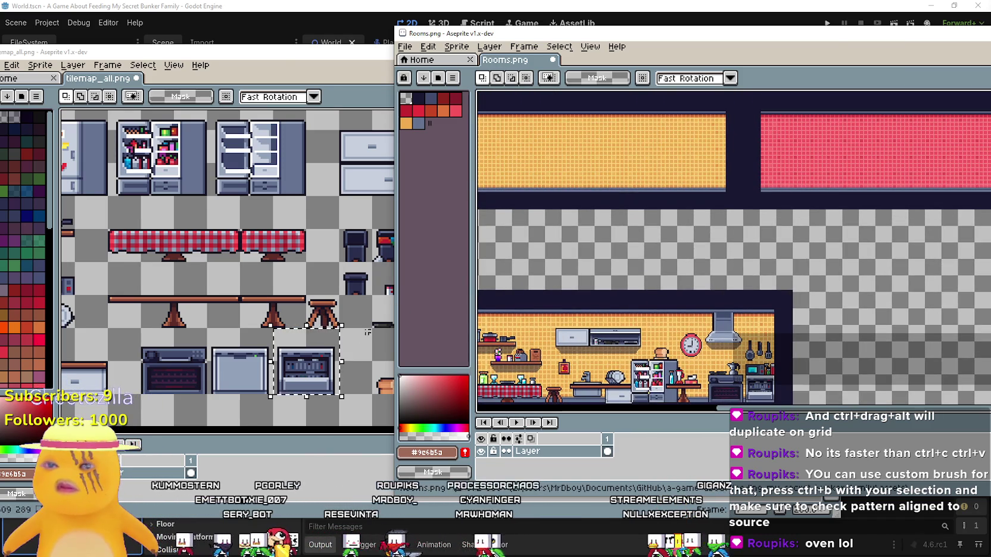
left_click(306, 69)
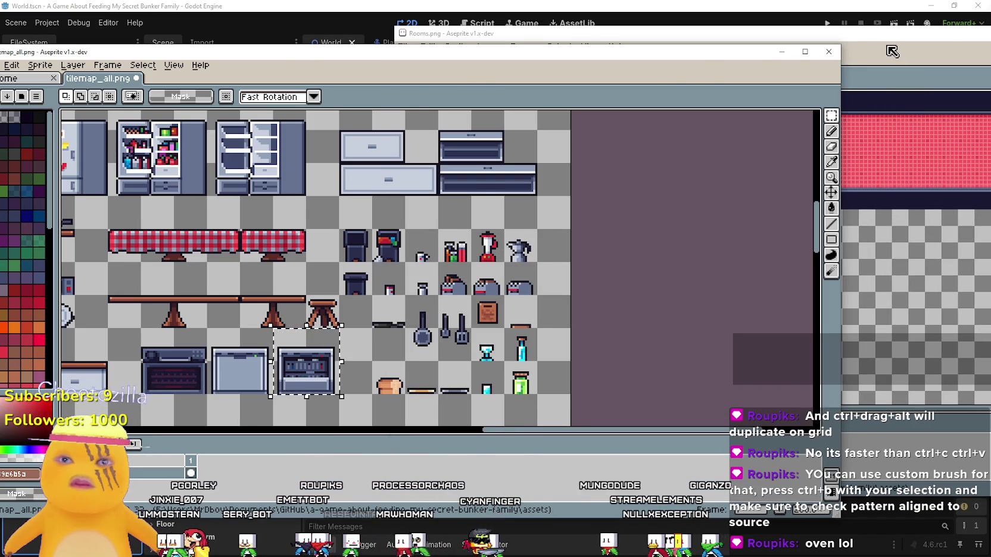
left_click(892, 52)
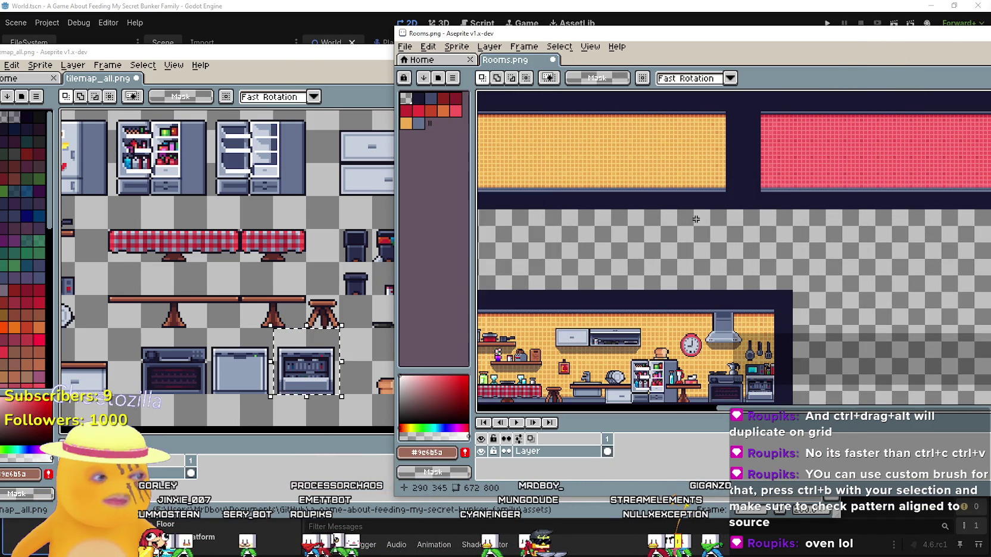
scroll(688, 170, "up", 2)
key("ctrl+v")
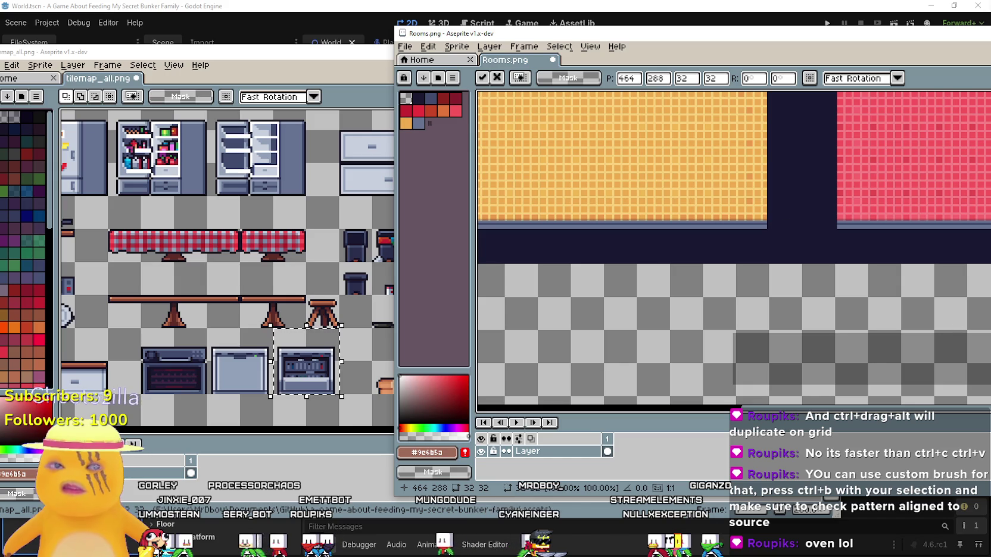
left_click_drag(699, 245, 737, 205)
scroll(670, 369, "down", 2)
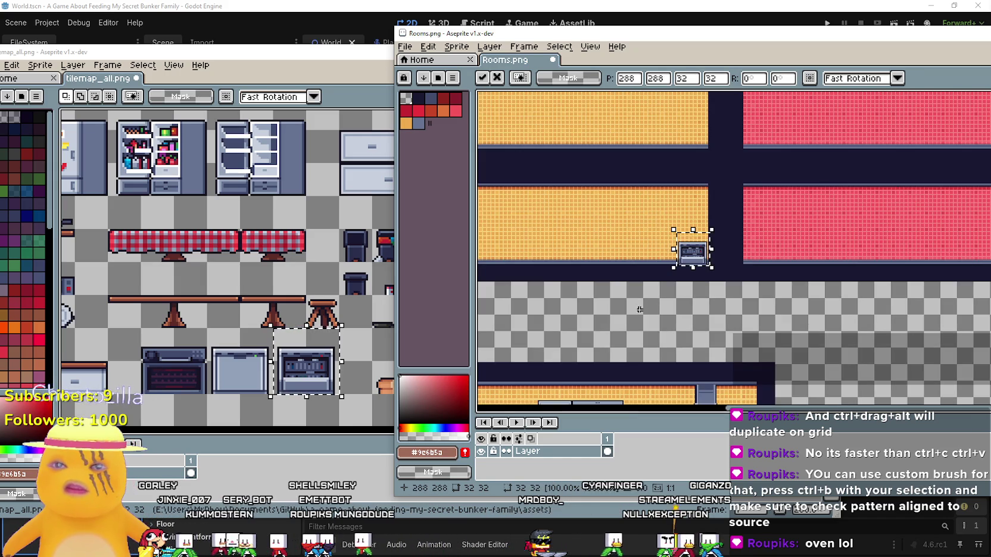
Step: Inspect the kitchen, then set the 32 × 32 oven down against the yellow room's right wall
scroll(669, 369, "down", 2)
scroll(669, 368, "up", 4)
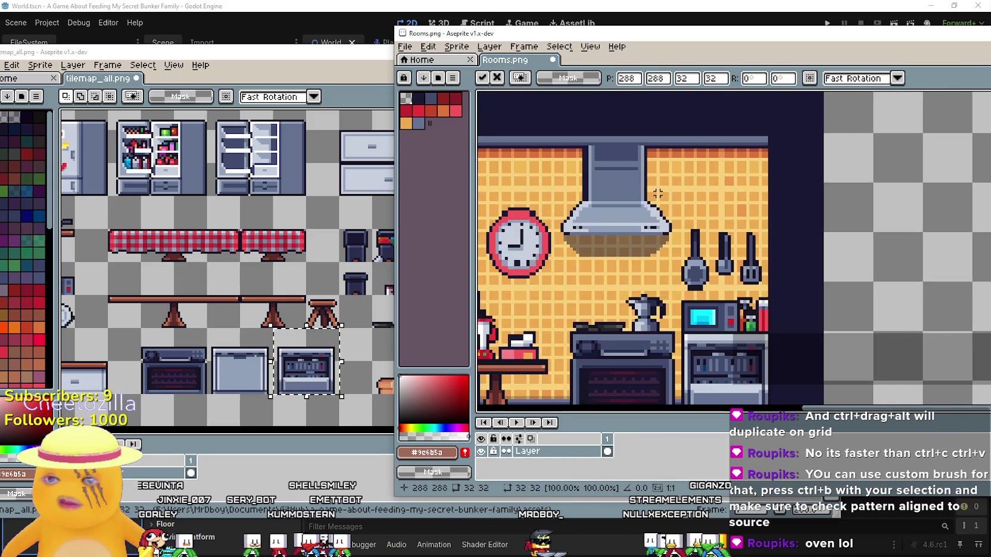
left_click_drag(732, 282, 643, 156)
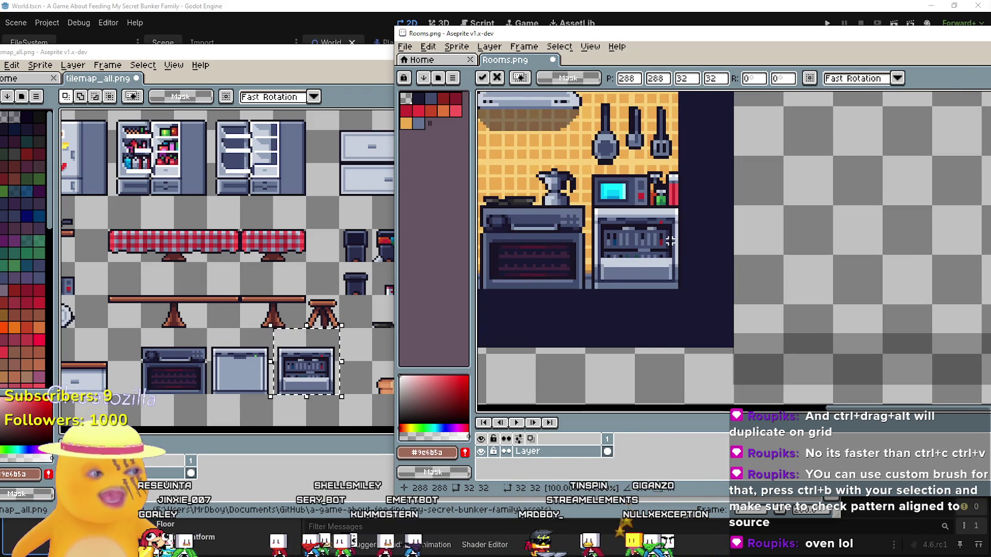
left_click_drag(670, 240, 636, 205)
scroll(685, 355, "down", 3)
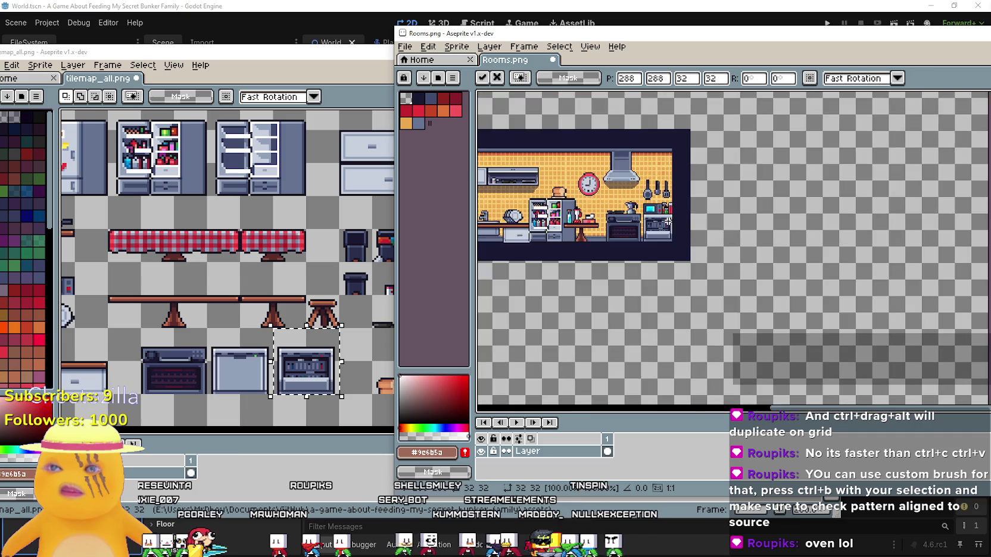
scroll(634, 216, "up", 3)
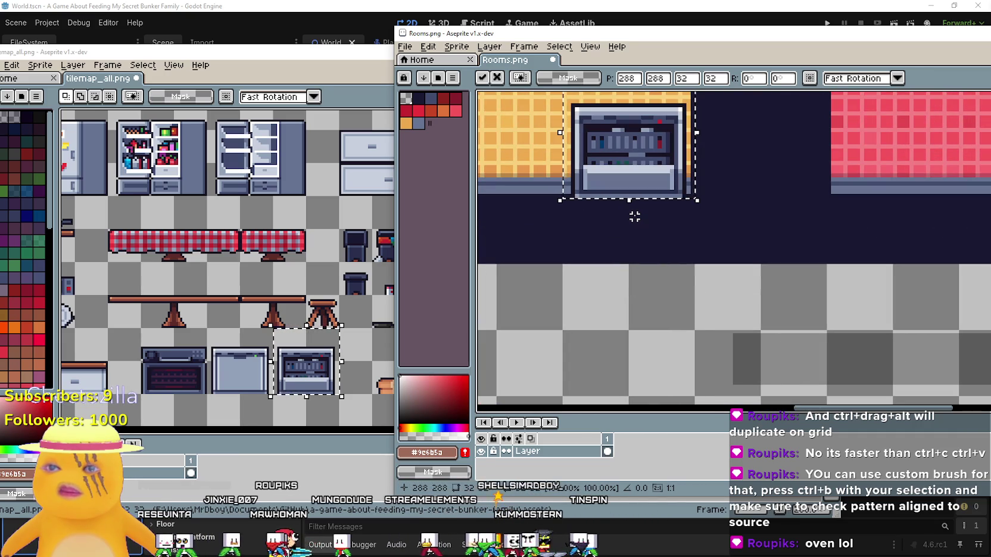
scroll(685, 333, "down", 2)
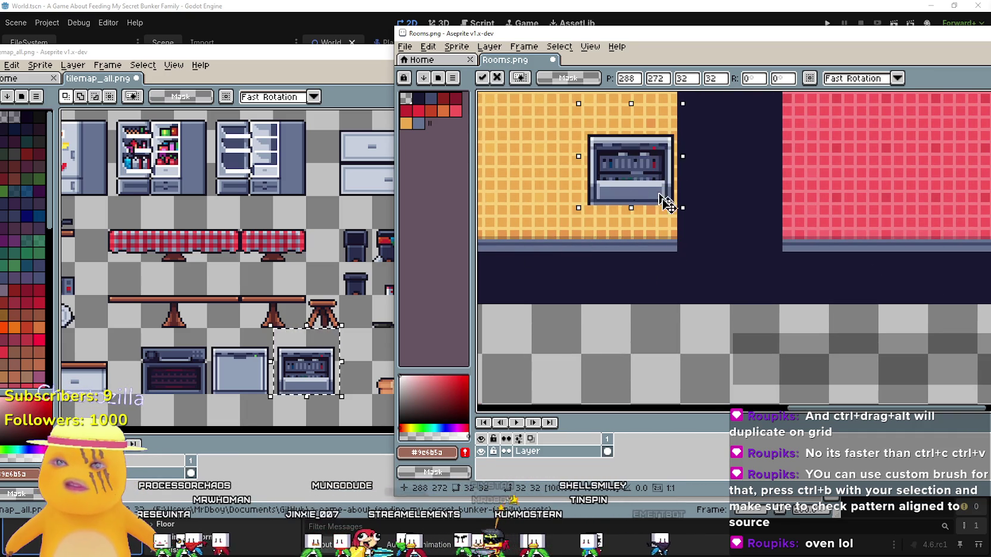
scroll(719, 288, "down", 2)
scroll(756, 333, "up", 2)
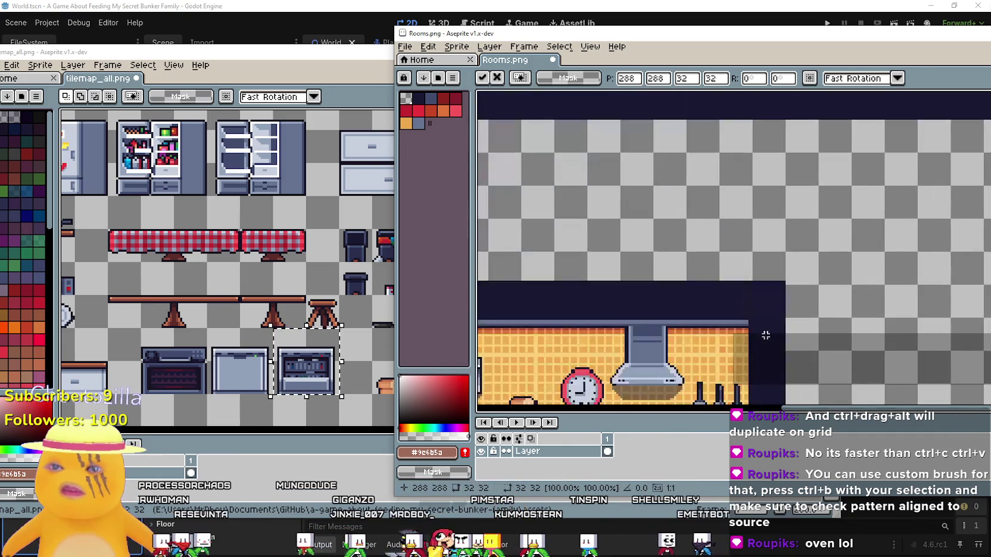
left_click_drag(756, 333, 707, 94)
scroll(678, 216, "up", 1)
mouse_move(666, 201)
left_mouse_down()
mouse_move(723, 427)
mouse_move(646, 358)
mouse_move(641, 398)
mouse_move(780, 296)
left_mouse_up()
scroll(741, 202, "down", 2)
scroll(734, 239, "down", 1)
scroll(735, 221, "up", 3)
scroll(736, 221, "down", 2)
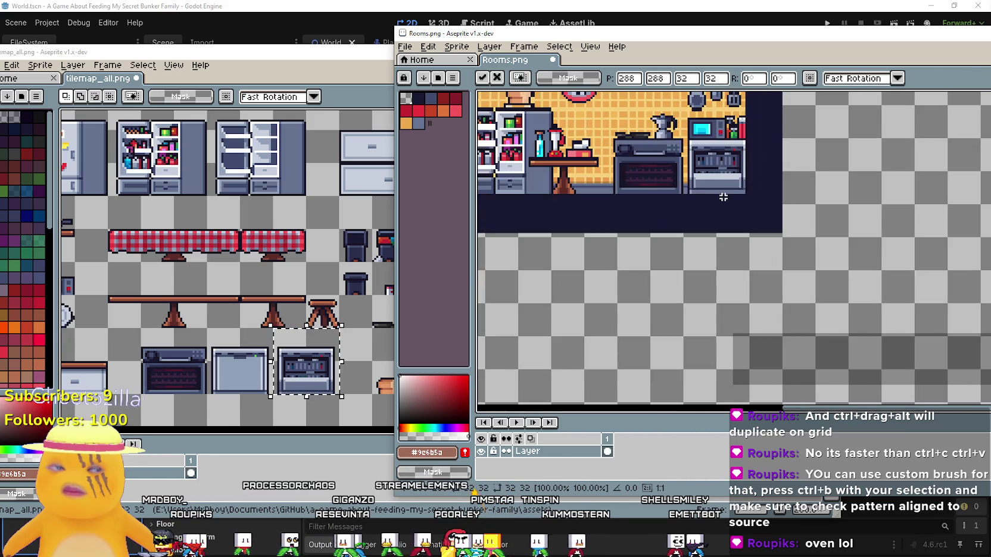
scroll(715, 203, "up", 1)
scroll(696, 190, "up", 1)
scroll(683, 179, "up", 2)
mouse_move(648, 115)
left_mouse_down()
mouse_move(679, 182)
mouse_move(663, 286)
mouse_move(659, 272)
left_mouse_up()
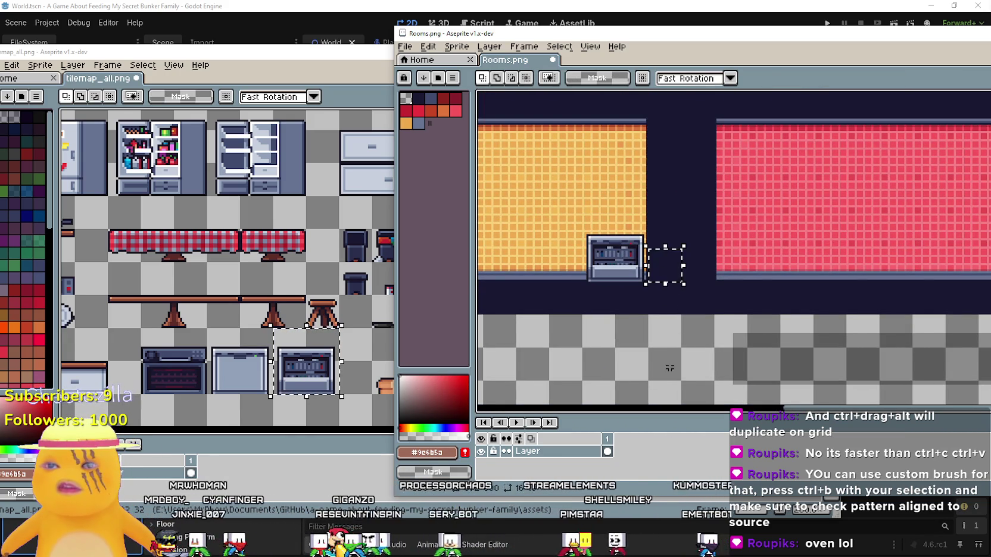
scroll(741, 217, "down", 3)
Step: Paste the copied oven into the room sheet beside the stove
left_click(240, 374)
left_click_drag(240, 374, 289, 329)
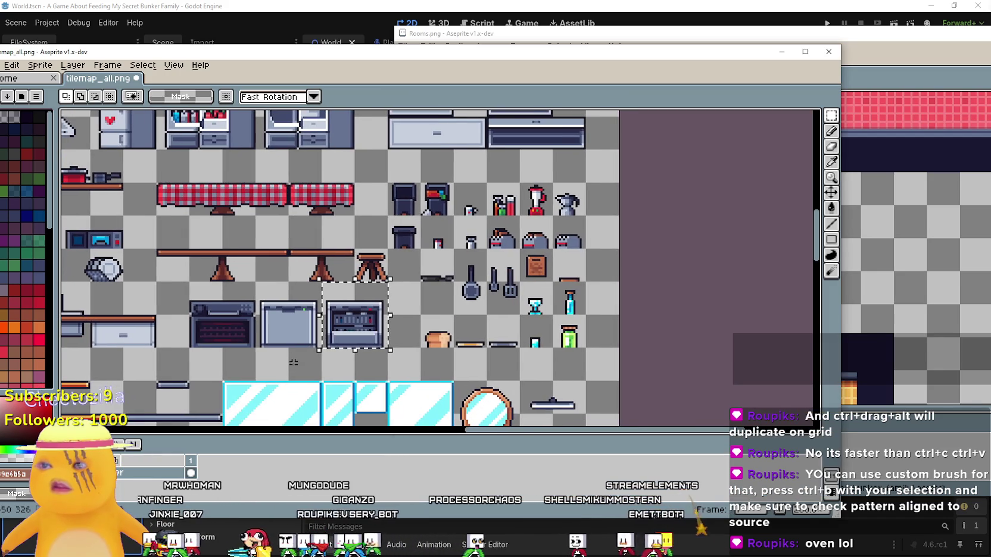
scroll(294, 363, "up", 2)
scroll(294, 363, "down", 2)
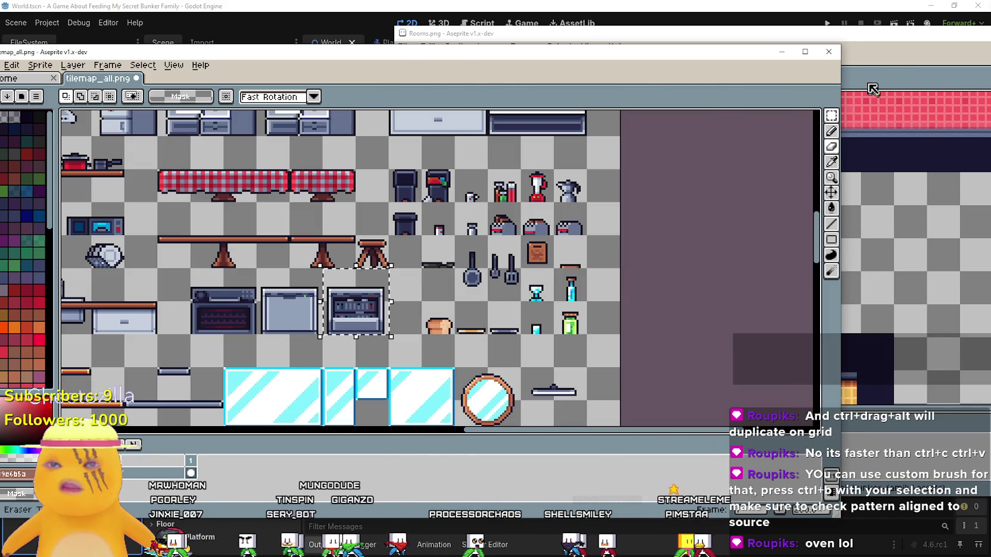
left_click(898, 64)
scroll(715, 250, "down", 3)
scroll(524, 272, "up", 1)
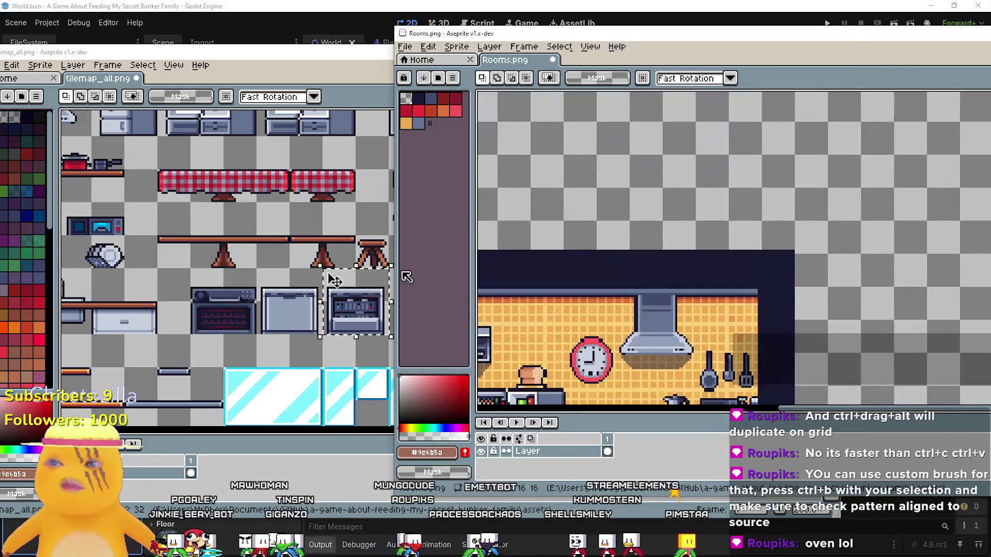
left_click(219, 331)
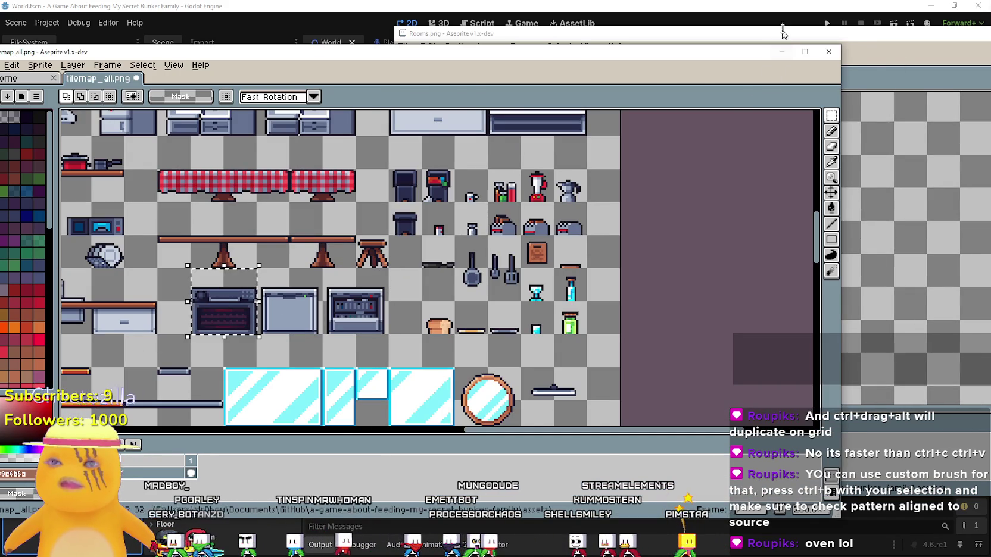
left_click(917, 238)
scroll(782, 318, "down", 5)
scroll(782, 318, "up", 5)
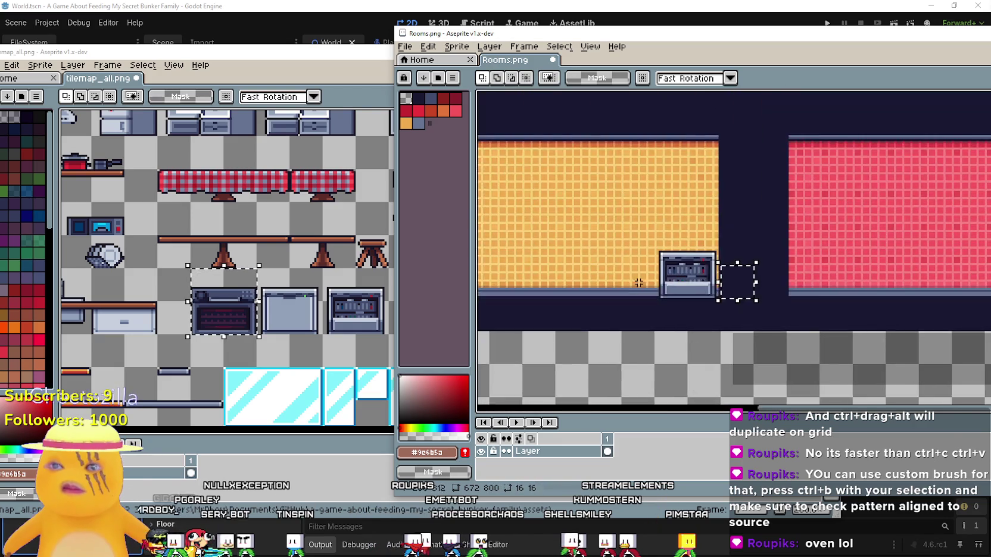
key("ctrl+v")
mouse_move(721, 276)
left_mouse_down()
mouse_move(593, 270)
mouse_move(619, 274)
left_mouse_up()
scroll(697, 220, "down", 3)
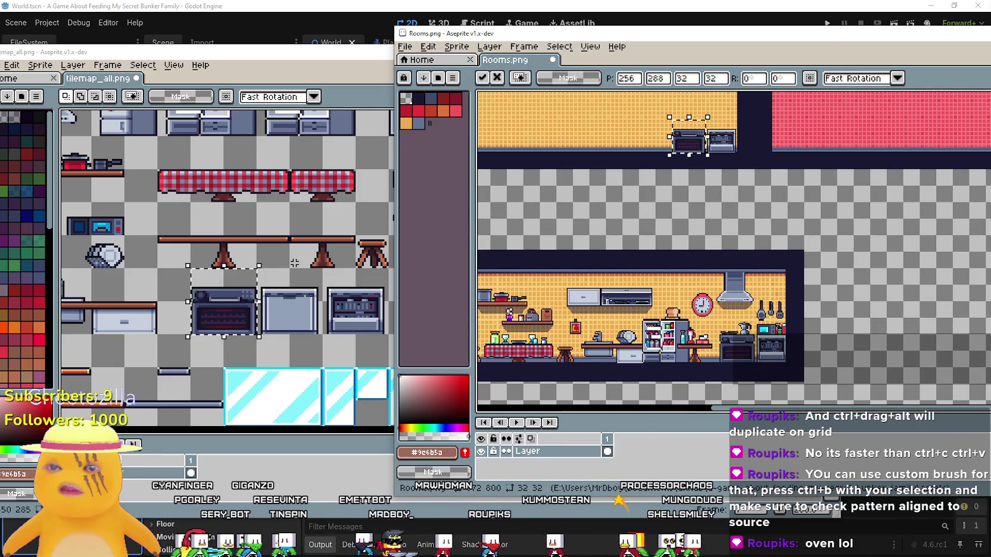
Step: Select the stocked fridge in the tileset and paste it into the new kitchen
left_click_drag(260, 242, 286, 311)
left_click_drag(220, 134, 182, 128)
scroll(708, 186, "down", 1)
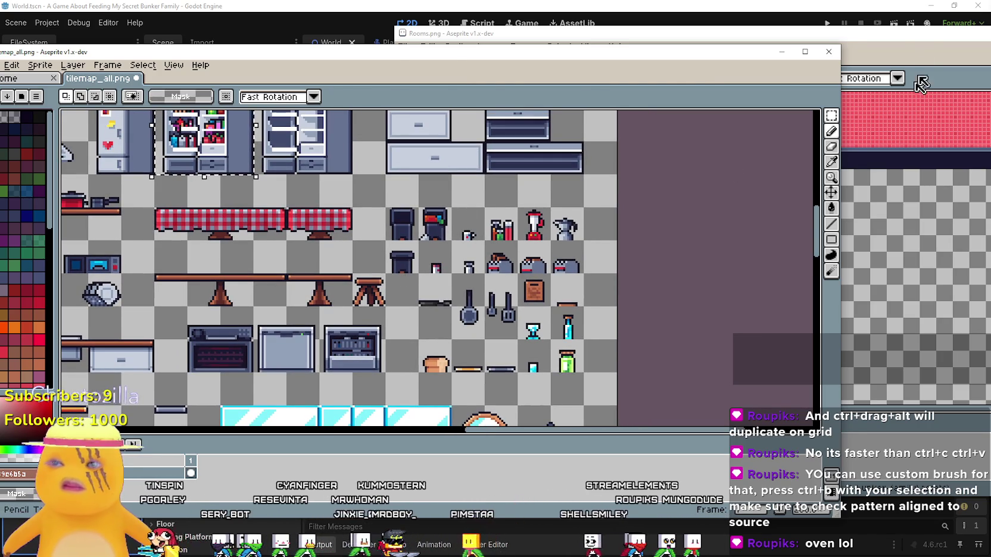
left_click(913, 96)
key("ctrl+v")
mouse_move(822, 250)
left_mouse_down()
mouse_move(665, 198)
mouse_move(644, 171)
mouse_move(630, 176)
left_mouse_up()
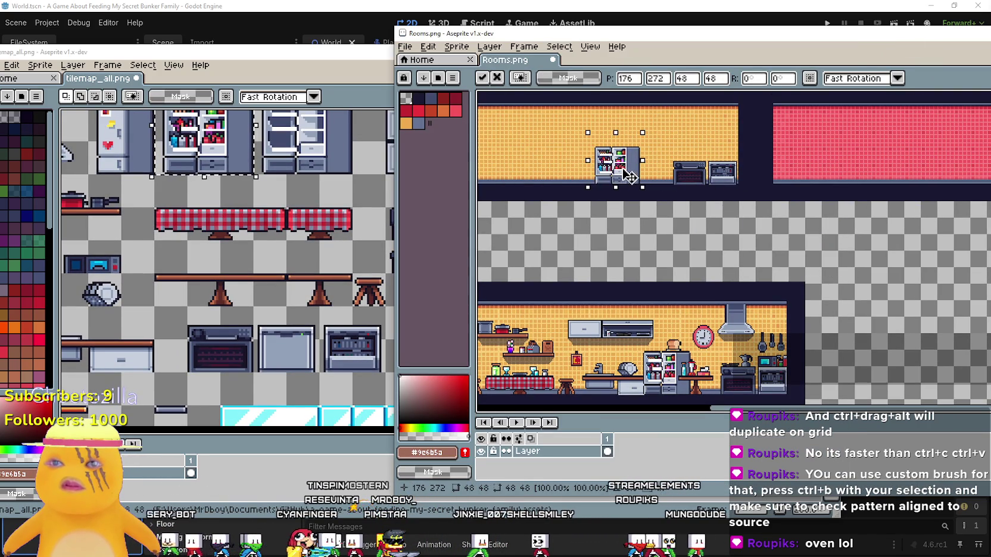
Step: Place a table beside the fridge, then undo both the table and fridge placements
left_click(297, 295)
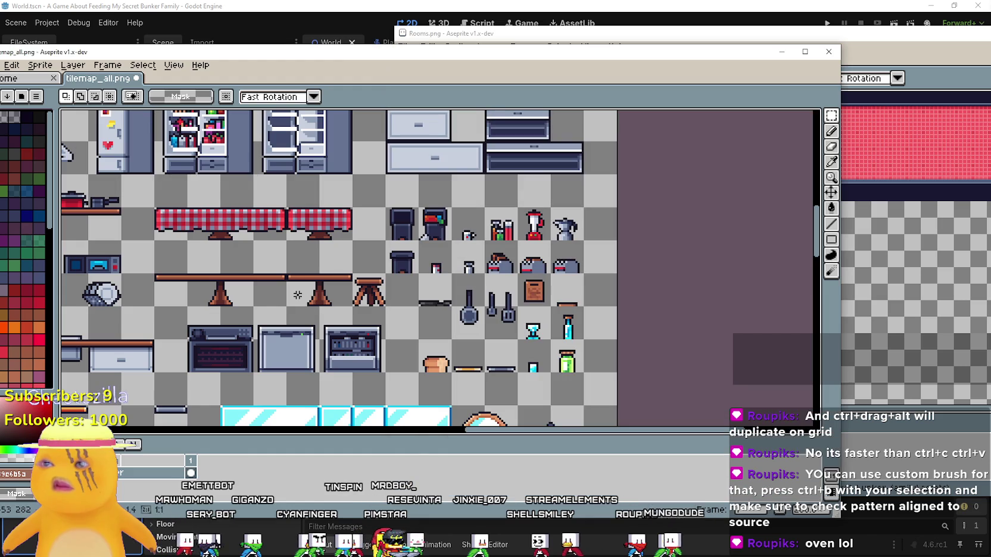
left_click(864, 54)
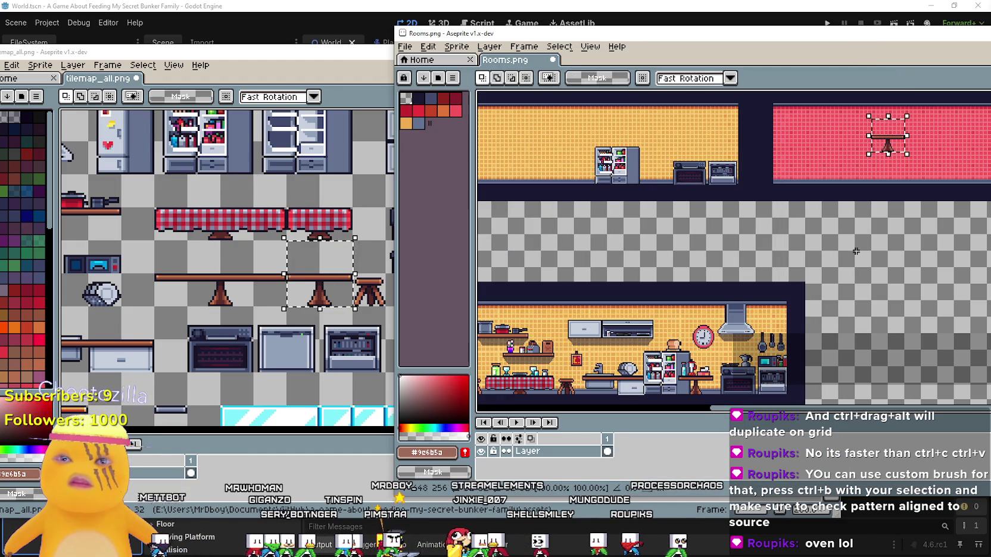
left_click_drag(891, 141, 672, 177)
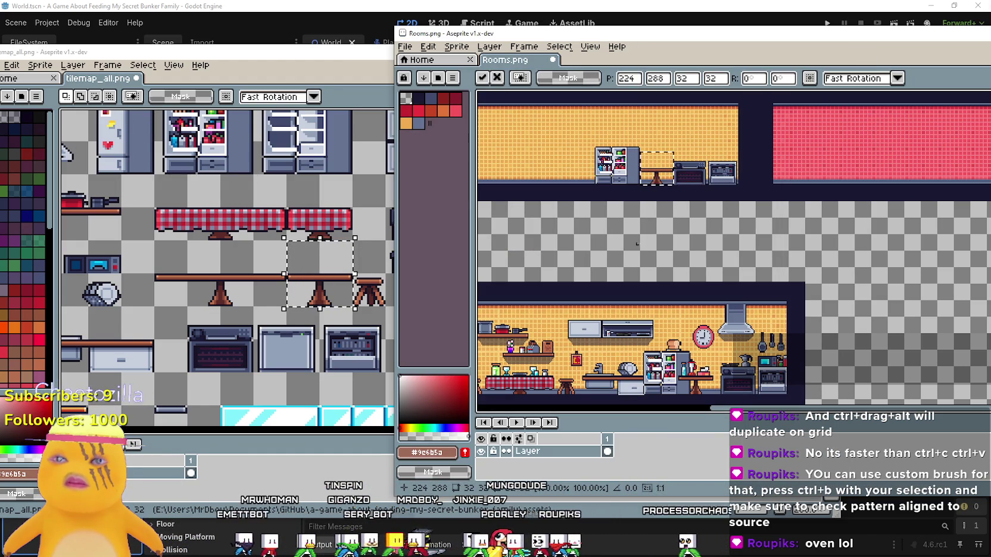
left_click(659, 223)
scroll(659, 222, "down", 2)
scroll(701, 213, "up", 3)
scroll(684, 220, "up", 1)
scroll(664, 237, "up", 1)
key("ctrl+z")
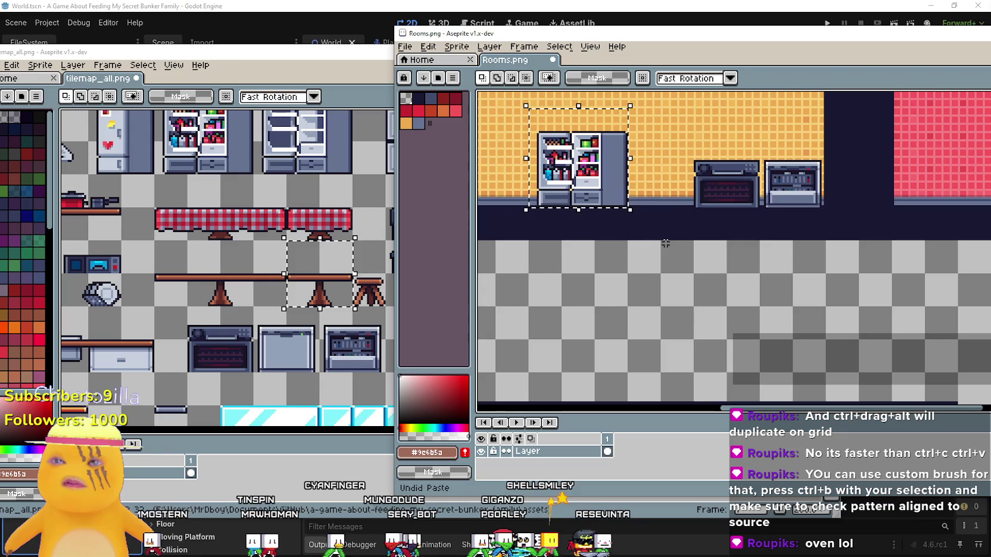
key("ctrl+z")
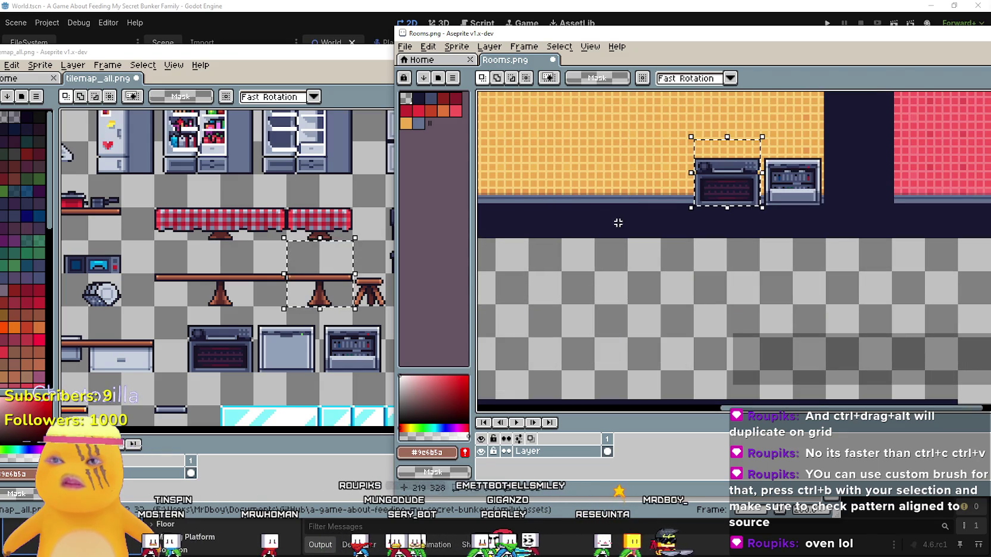
key("ctrl+v")
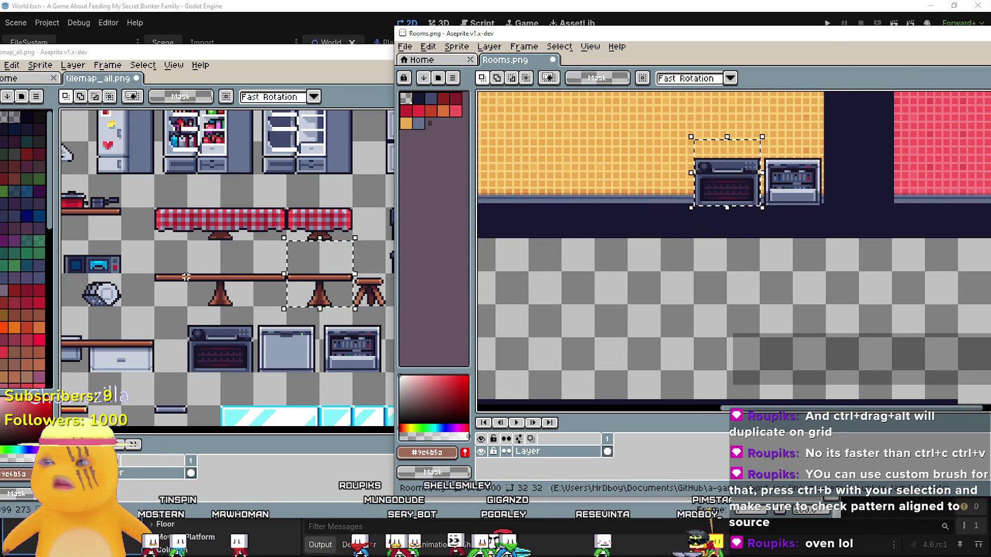
Step: Copy the stocked 48 × 48 fridge from the tileset and place it in the kitchen
left_click(333, 256)
scroll(278, 179, "up", 3)
left_click_drag(190, 250, 279, 179)
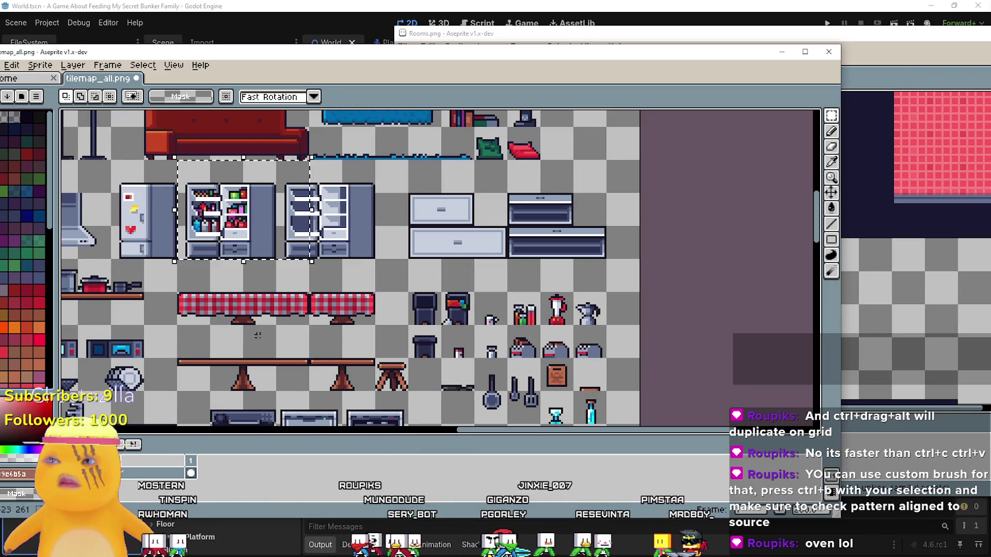
key("ctrl+c")
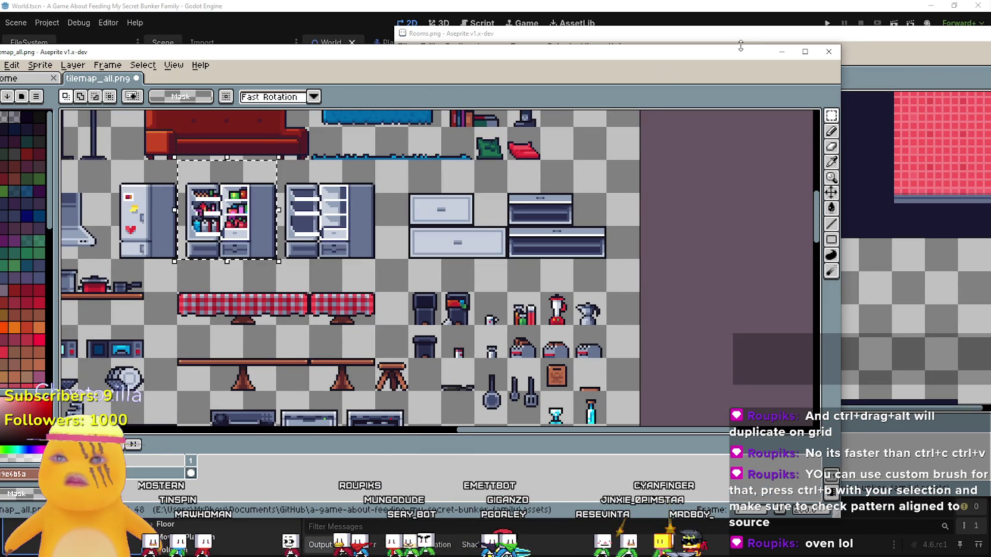
left_click(977, 268)
key("ctrl+v")
mouse_move(979, 271)
left_mouse_down()
mouse_move(625, 223)
mouse_move(599, 197)
left_mouse_up()
Step: Copy the small table from the tileset and set it between the fridge and oven
left_click(331, 333)
mouse_move(331, 333)
left_mouse_down()
mouse_move(298, 291)
mouse_move(342, 352)
left_mouse_up()
key("ctrl+c")
left_click(757, 250)
key("ctrl+v")
mouse_move(757, 249)
left_mouse_down()
mouse_move(641, 173)
mouse_move(663, 207)
left_mouse_up()
key("Return")
scroll(616, 287, "down", 2)
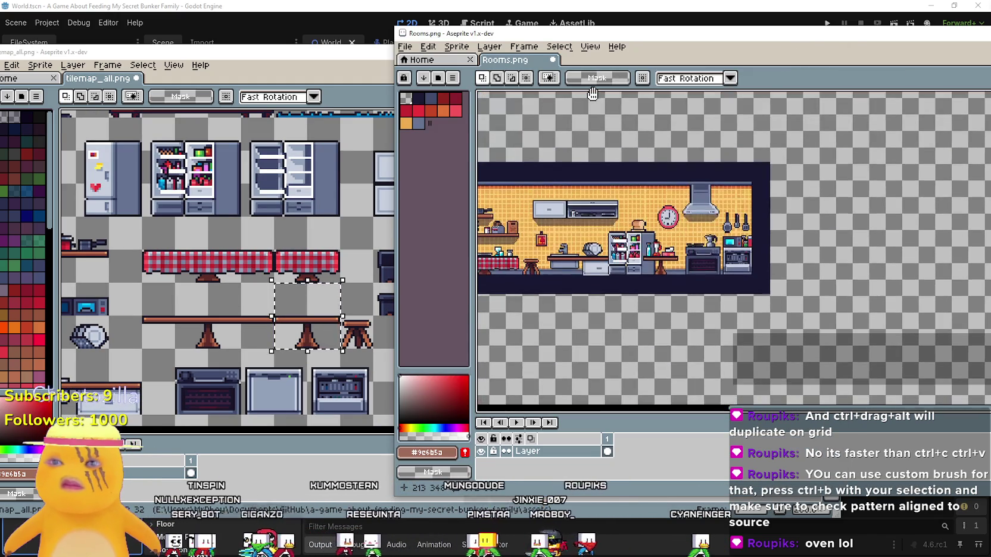
scroll(641, 173, "up", 2)
scroll(682, 226, "up", 2)
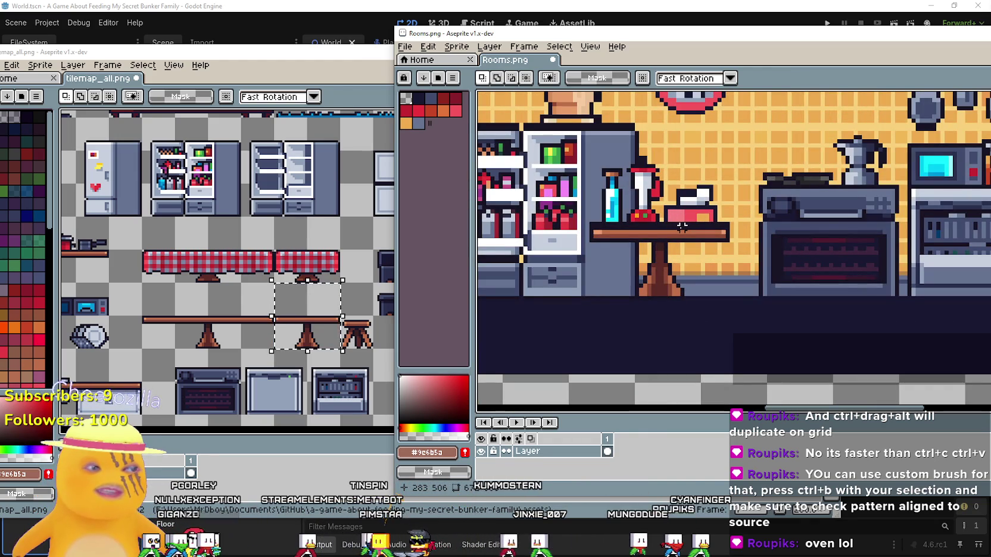
scroll(682, 226, "down", 4)
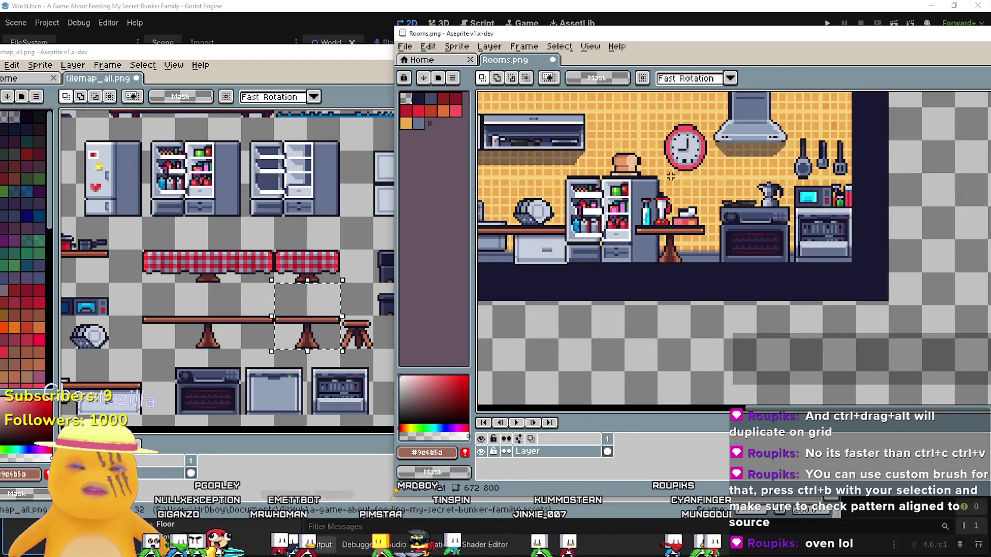
scroll(662, 243, "up", 3)
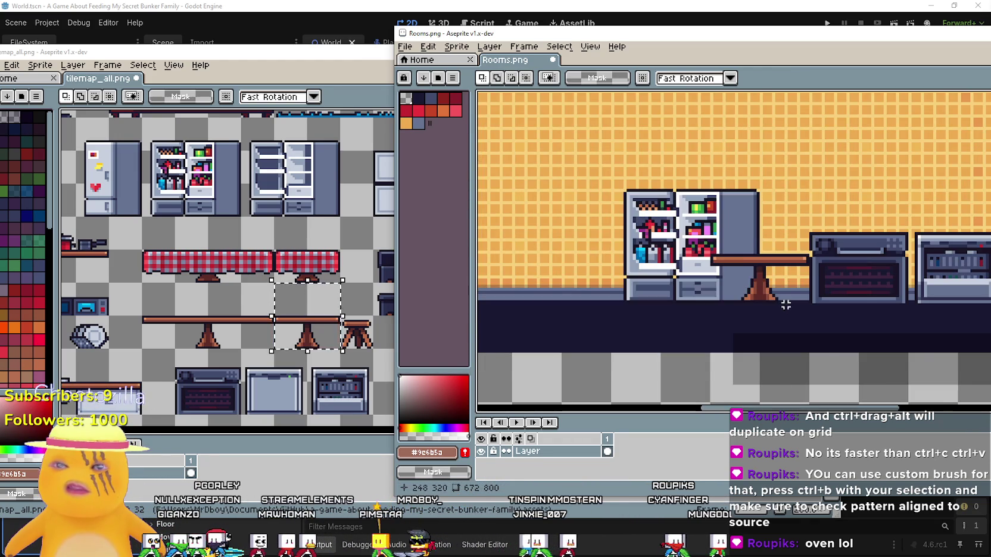
scroll(683, 125, "down", 2)
left_click_drag(678, 213, 653, 169)
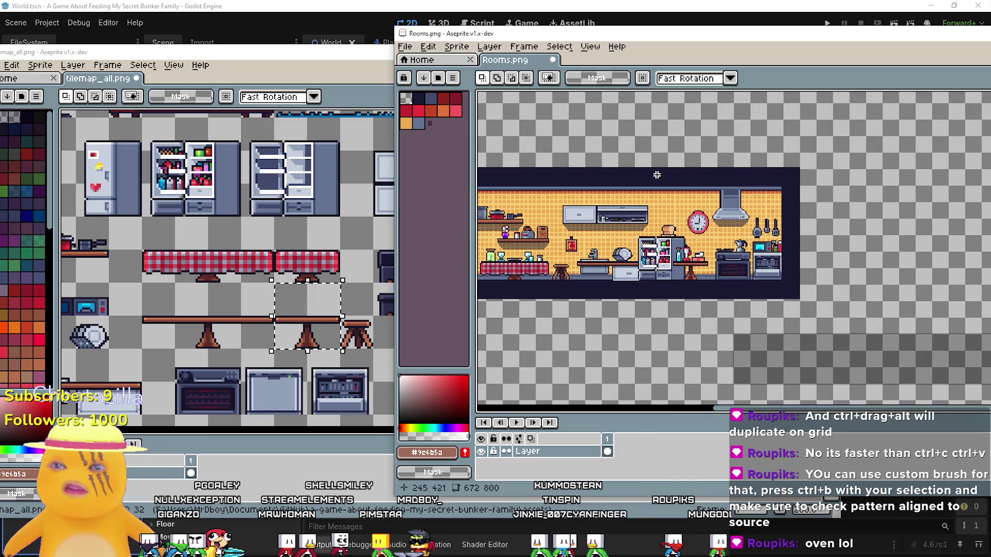
scroll(682, 284, "up", 3)
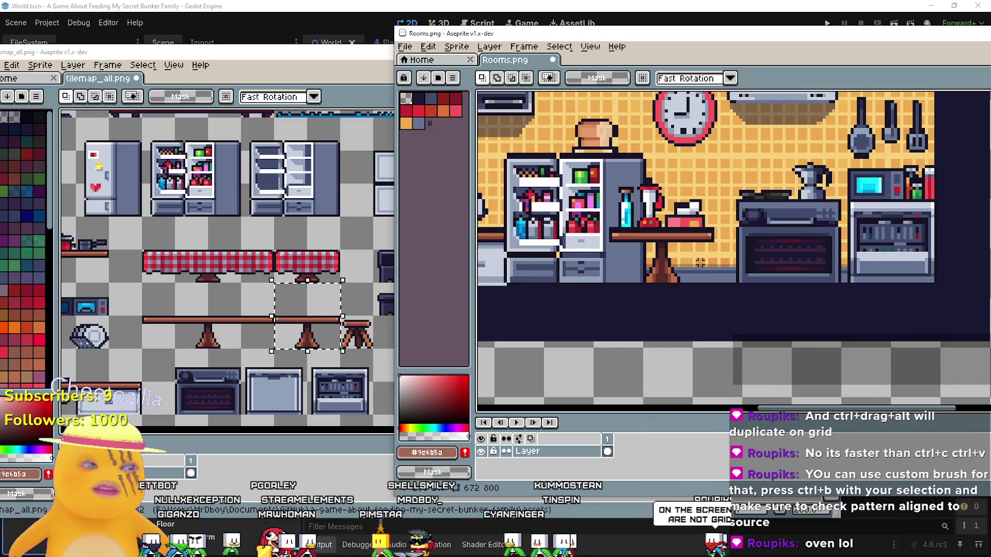
scroll(699, 262, "down", 1)
scroll(697, 258, "down", 2)
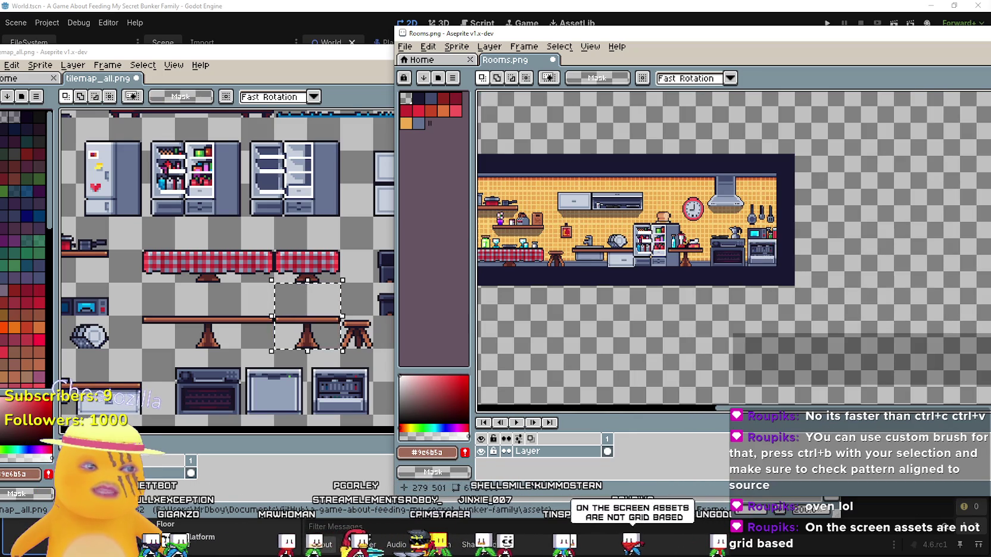
left_click_drag(685, 241, 714, 313)
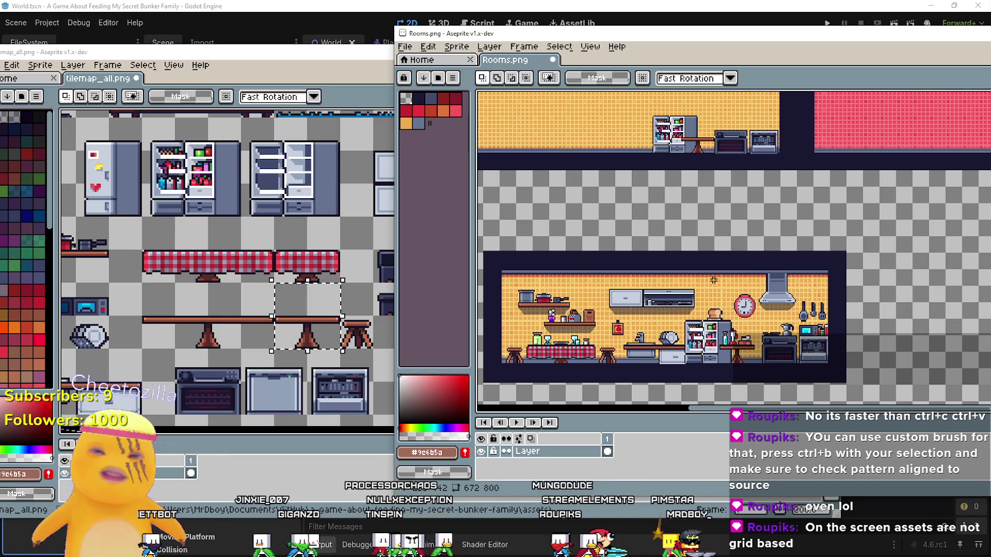
scroll(826, 284, "up", 3)
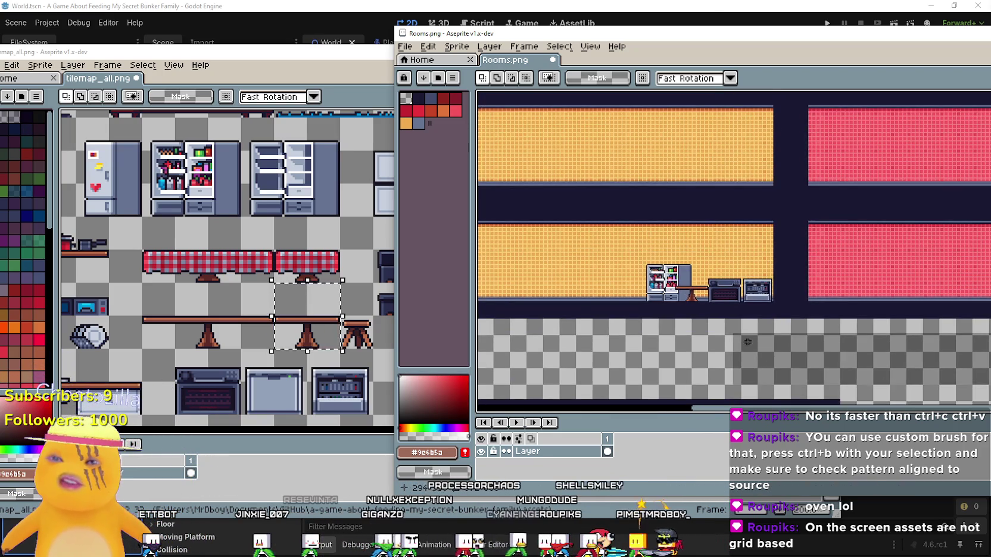
scroll(658, 268, "up", 2)
left_click_drag(784, 302, 655, 212)
scroll(644, 216, "down", 1)
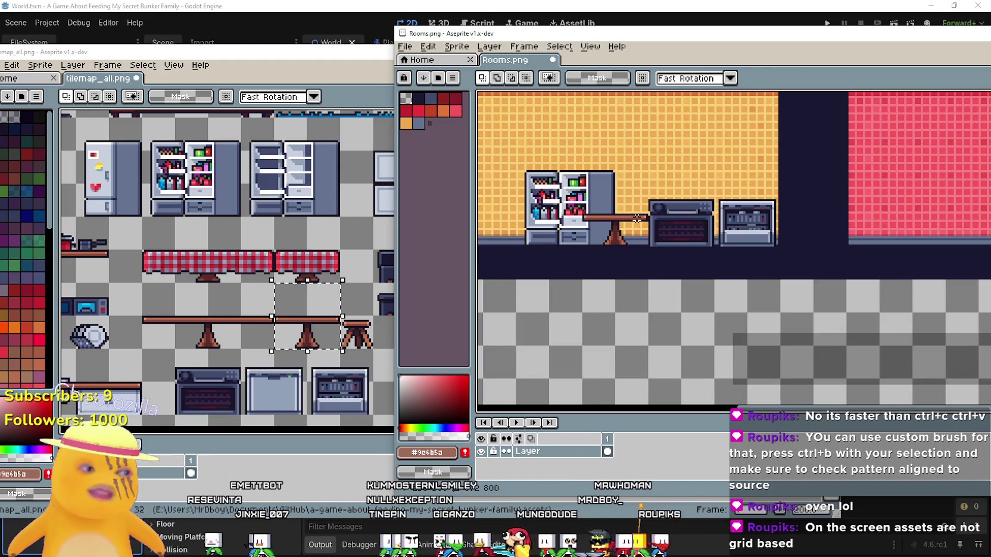
left_click_drag(595, 258, 680, 283)
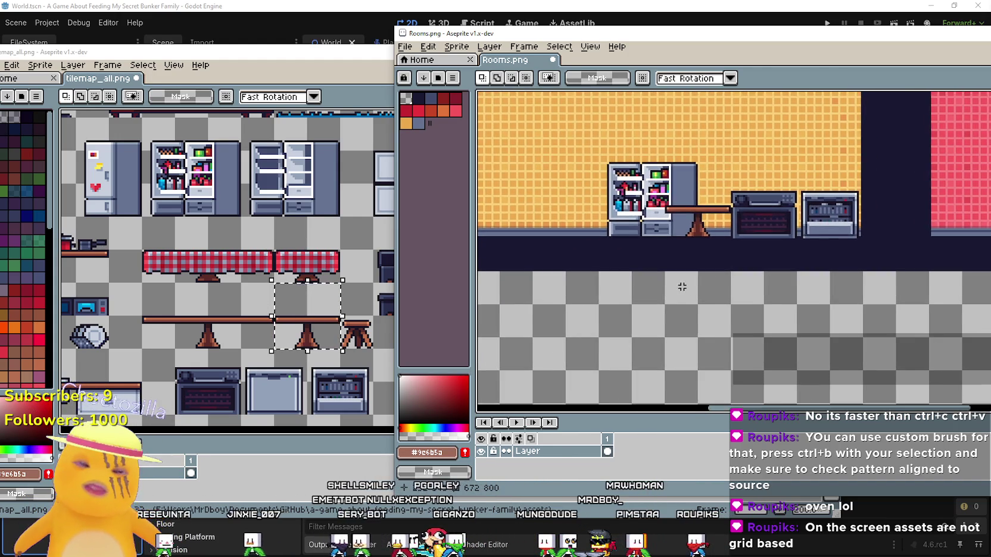
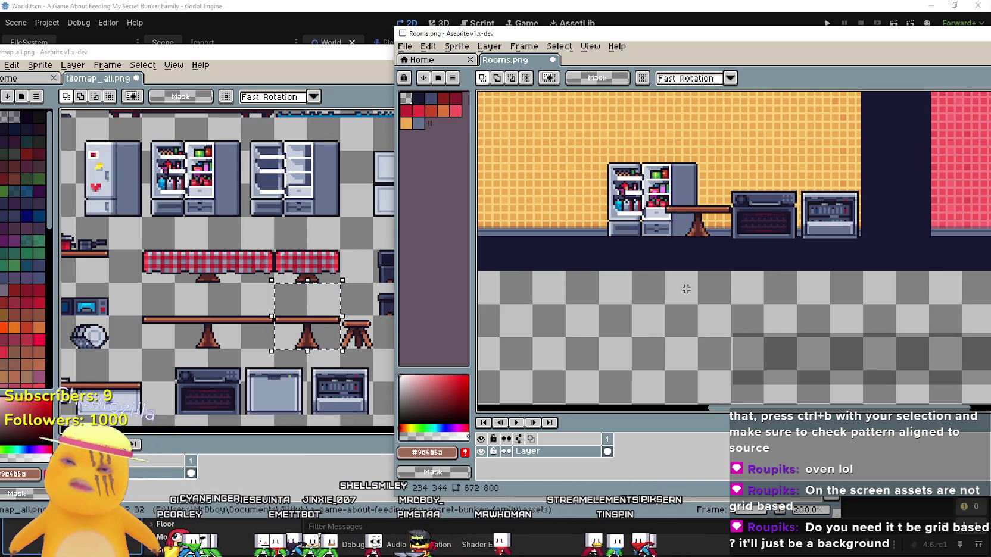
Step: Undo the fridge and table placements in Rooms.png, leaving the stove area of the kitchen clear
key("ctrl+z")
key("ctrl+z")
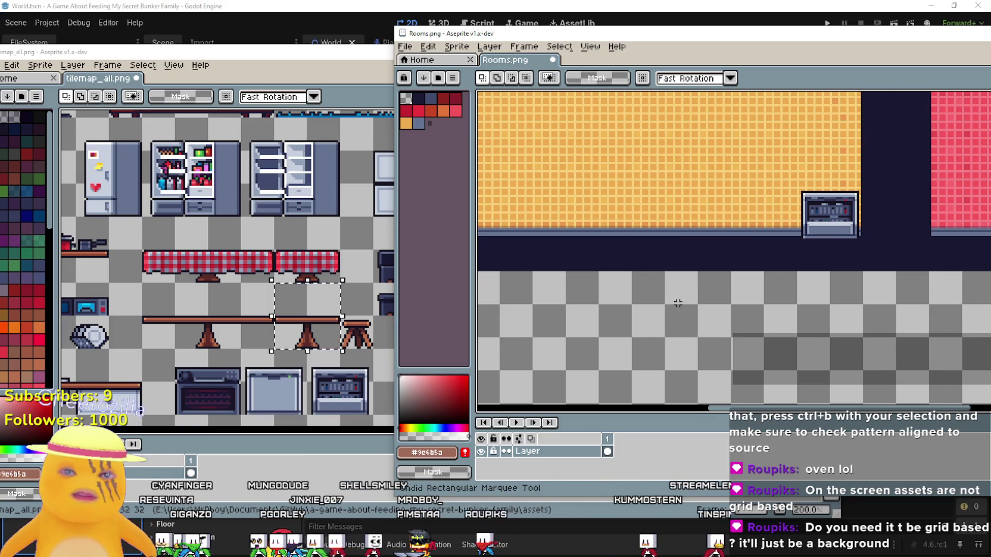
scroll(678, 303, "down", 2)
scroll(721, 280, "down", 4)
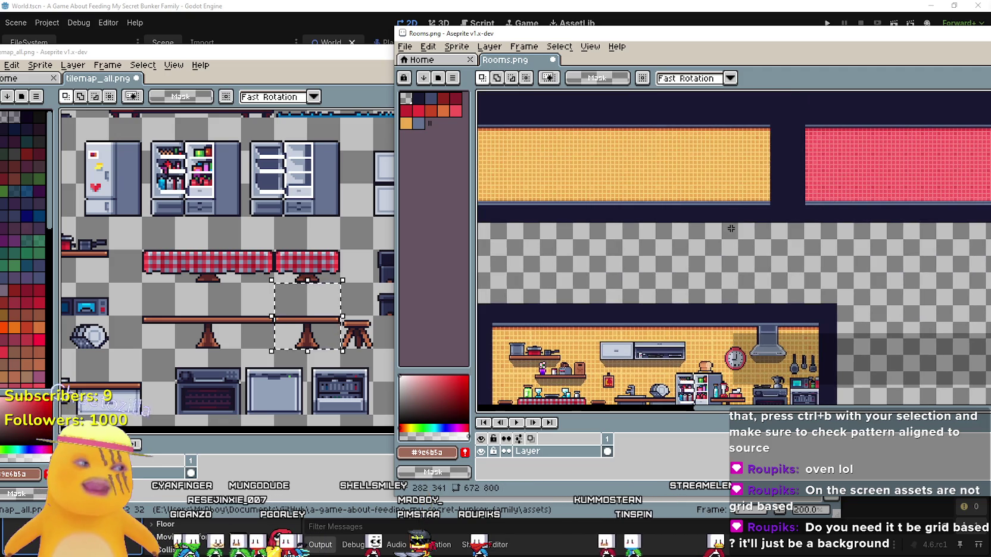
left_click(351, 390)
left_click(743, 37)
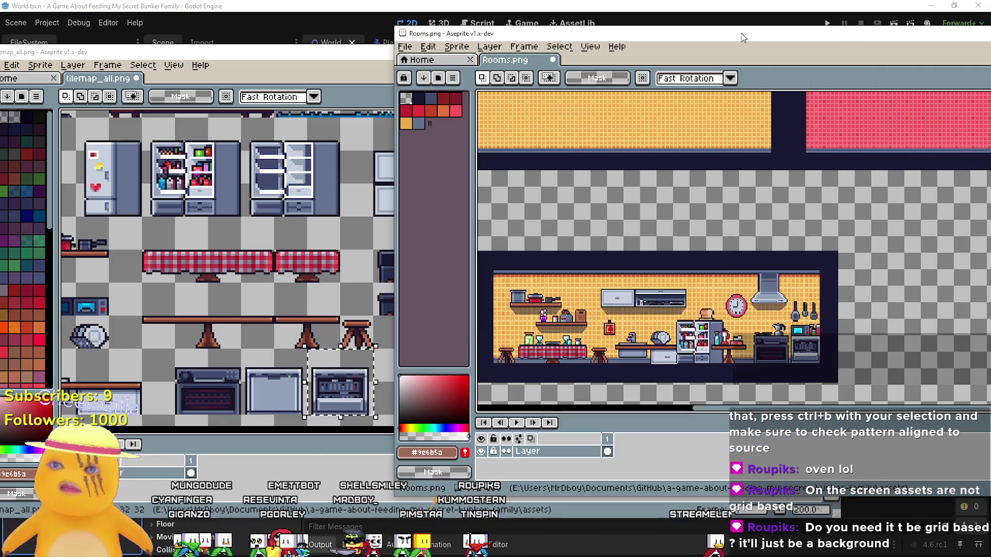
scroll(797, 111, "up", 5)
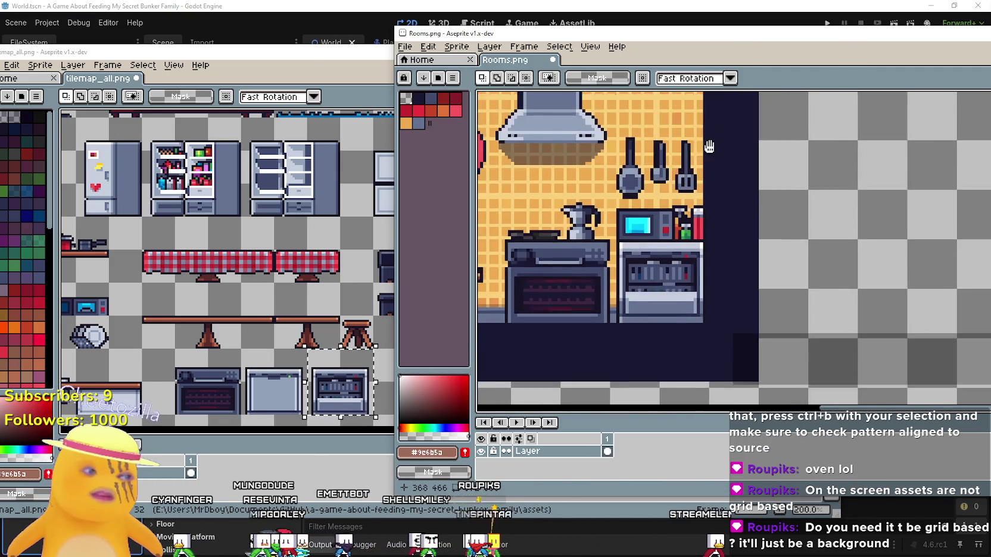
left_click_drag(672, 153, 678, 160)
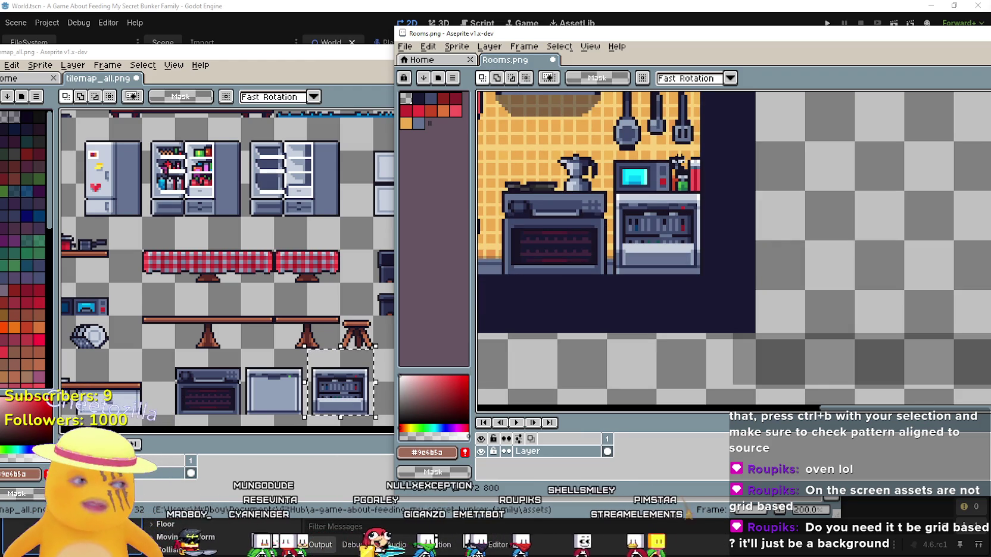
scroll(682, 290, "down", 5)
scroll(682, 290, "up", 3)
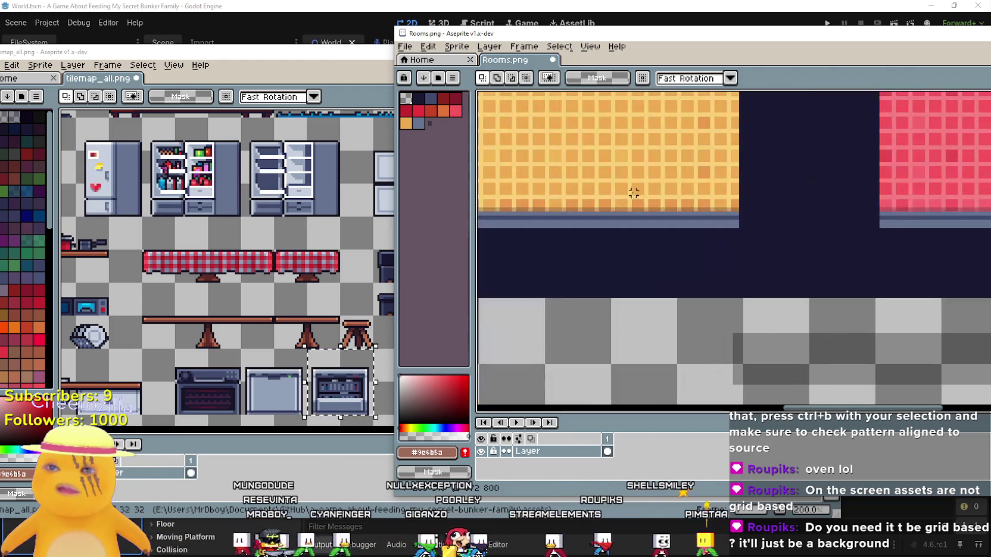
Step: Paste the grey shelved oven and place it against the orange kitchen wall
key("ctrl+v")
mouse_move(856, 188)
left_mouse_down()
mouse_move(682, 188)
mouse_move(693, 198)
left_mouse_up()
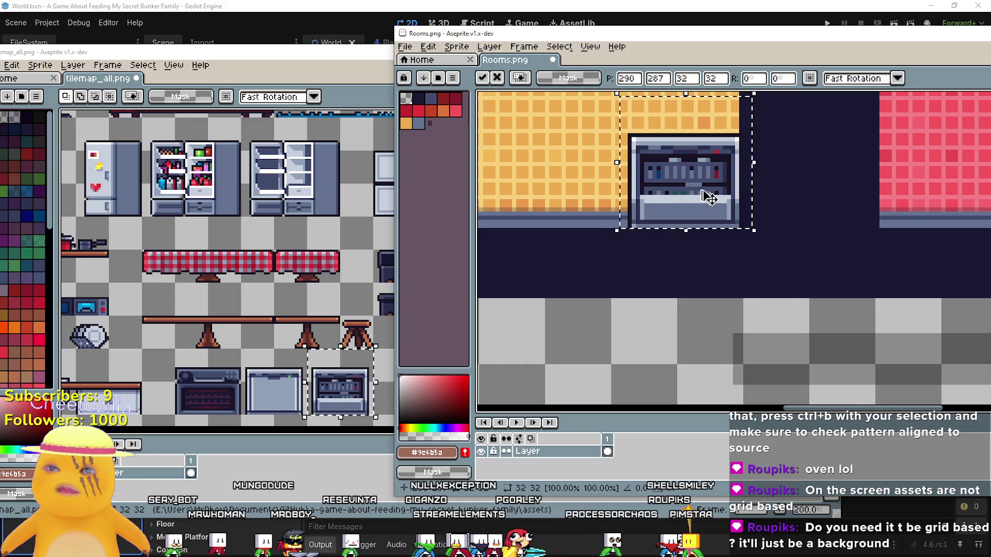
scroll(705, 196, "down", 3)
scroll(718, 225, "up", 3)
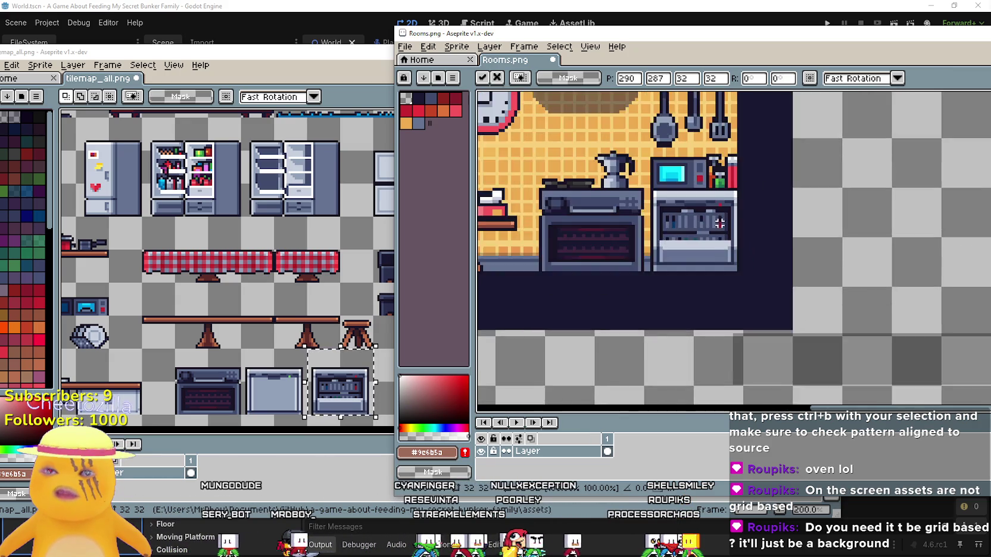
scroll(717, 226, "up", 3)
scroll(720, 164, "down", 3)
scroll(671, 193, "up", 4)
left_click_drag(670, 194, 676, 88)
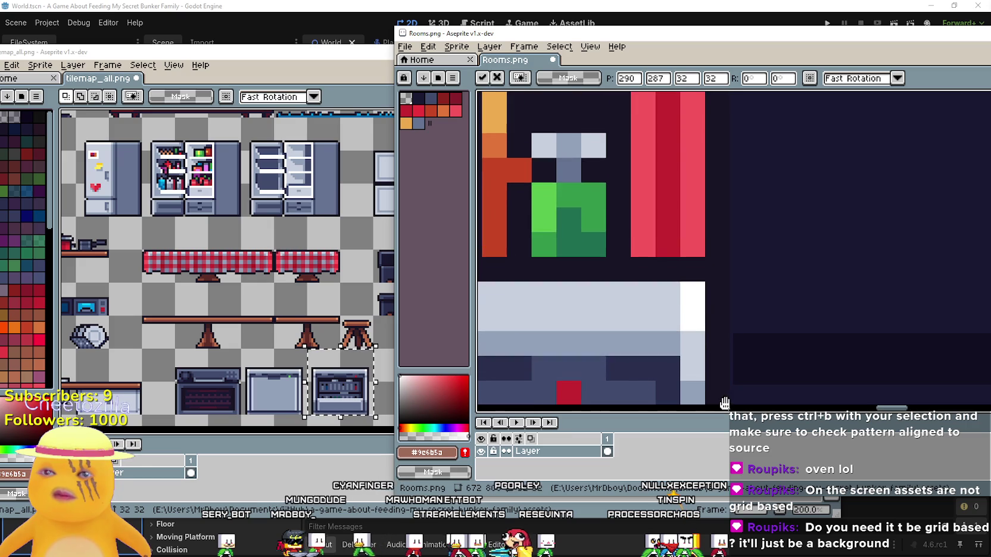
scroll(715, 351, "down", 2)
scroll(712, 347, "up", 2)
scroll(706, 316, "down", 2)
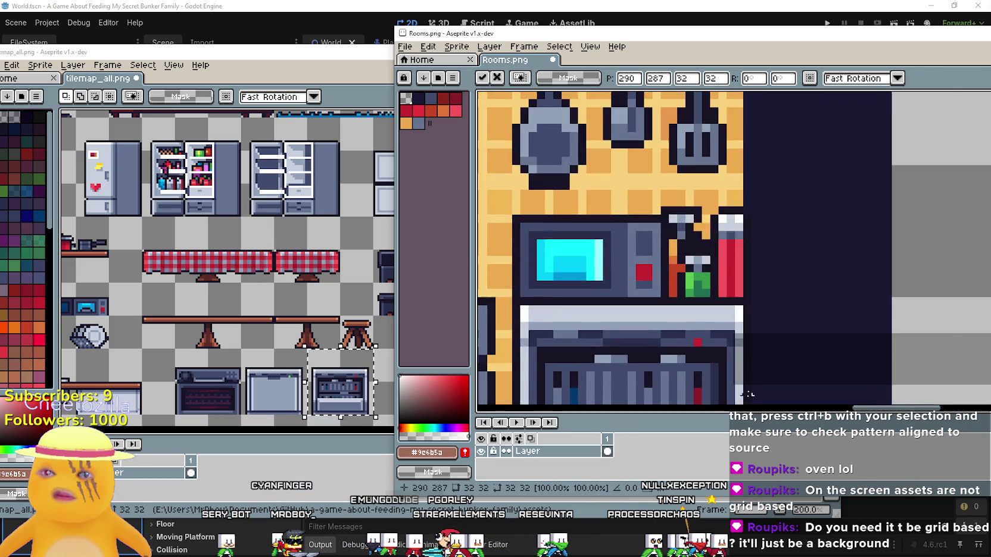
scroll(703, 291, "down", 3)
scroll(679, 250, "up", 2)
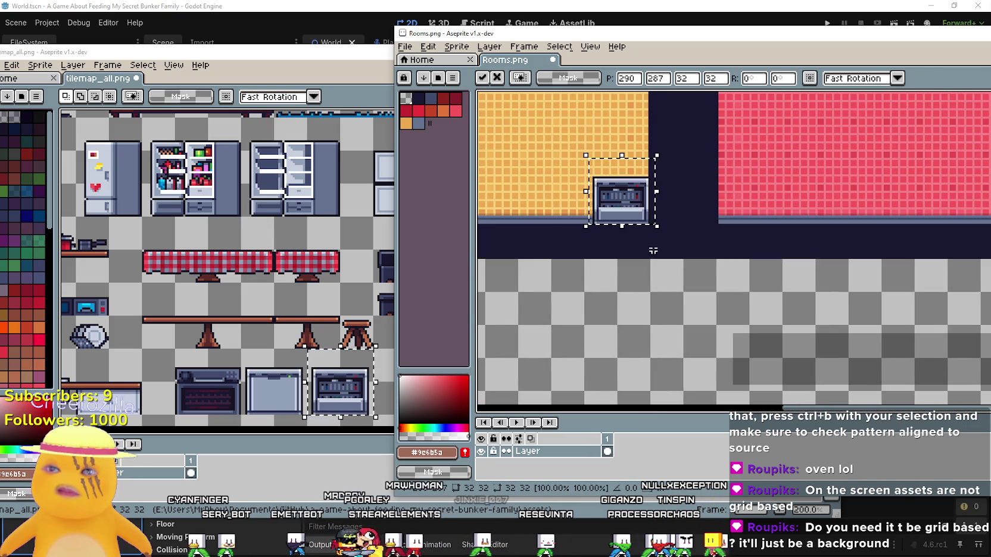
scroll(650, 222, "up", 4)
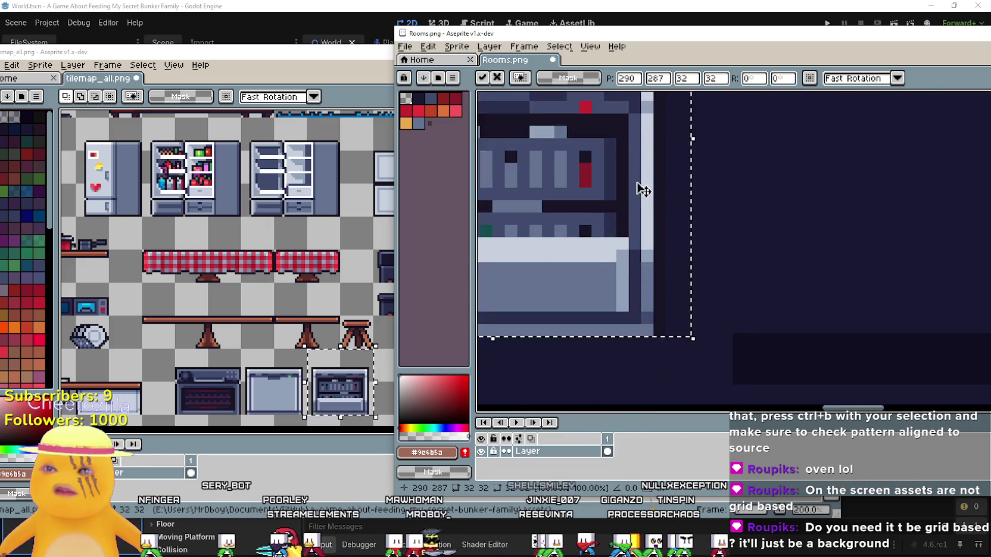
scroll(626, 345, "down", 3)
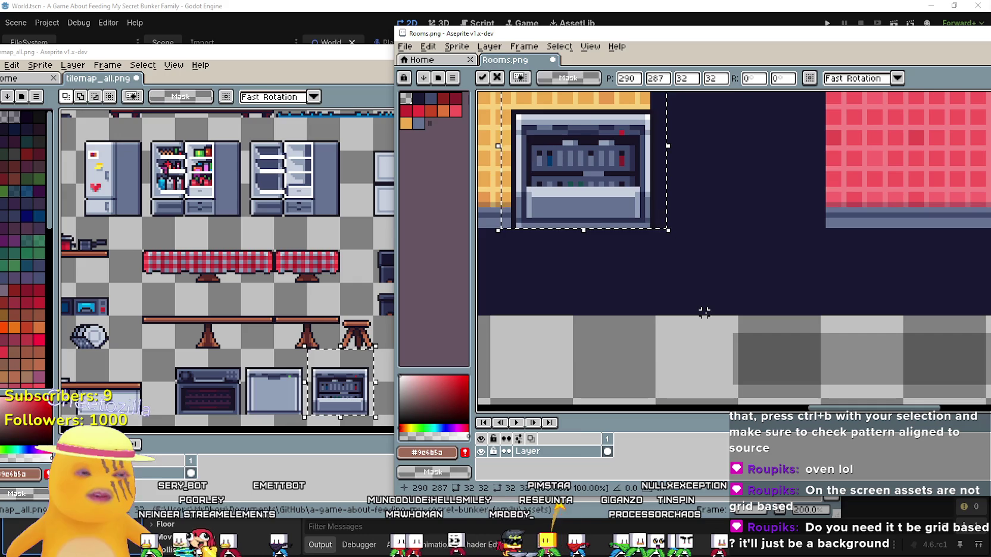
left_click(663, 297)
Step: Pick the dark oven in tilemap_all.png
scroll(691, 299, "down", 1)
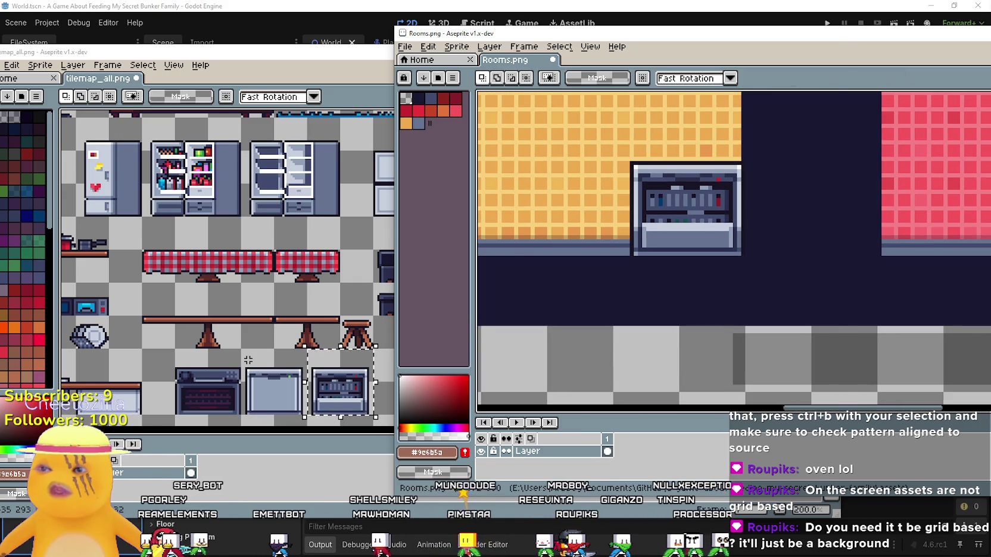
scroll(249, 359, "down", 3)
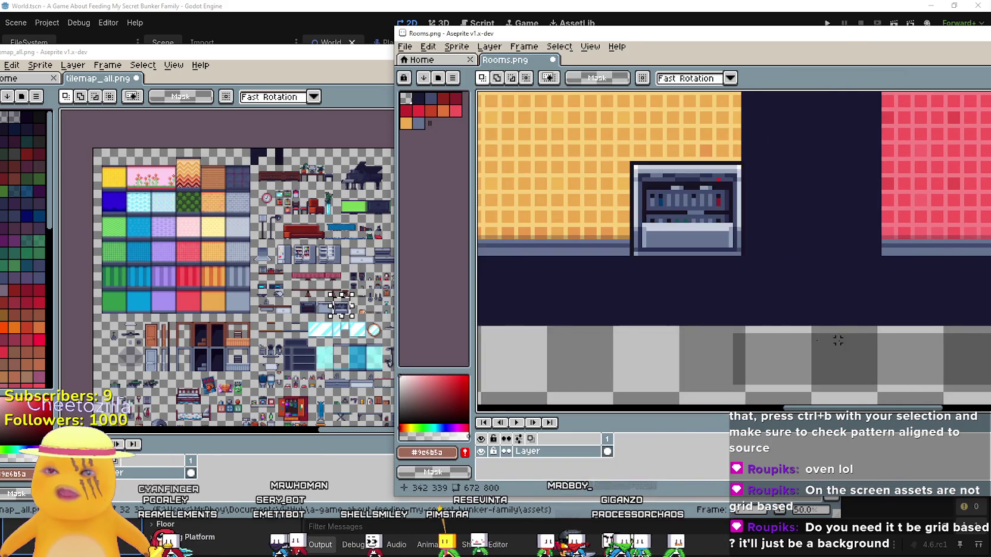
scroll(879, 344, "down", 2)
scroll(715, 298, "up", 2)
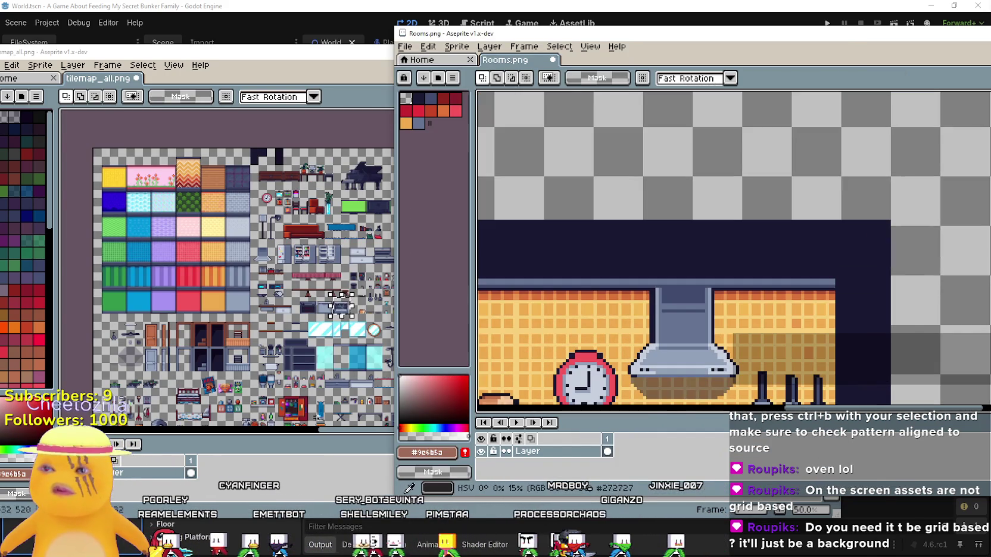
scroll(341, 305, "up", 3)
left_click(352, 287)
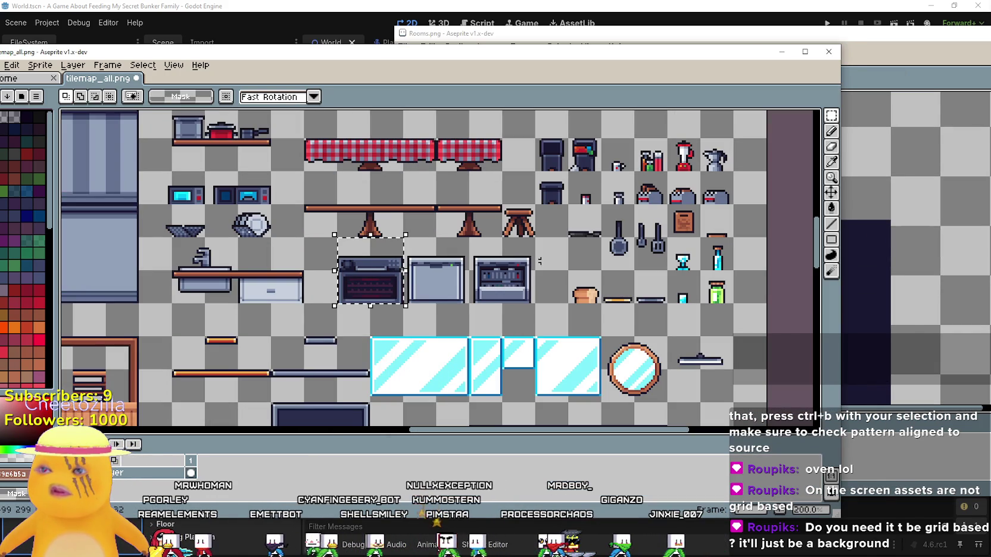
Step: Paste the dark oven into Rooms.png and line it up beside the grey oven
left_click(792, 29)
key("ctrl+v")
mouse_move(585, 132)
left_mouse_down()
mouse_move(763, 276)
mouse_move(777, 277)
left_mouse_up()
mouse_move(630, 236)
left_mouse_down()
mouse_move(654, 276)
mouse_move(602, 227)
mouse_move(601, 248)
mouse_move(617, 252)
left_mouse_up()
scroll(741, 301, "up", 2)
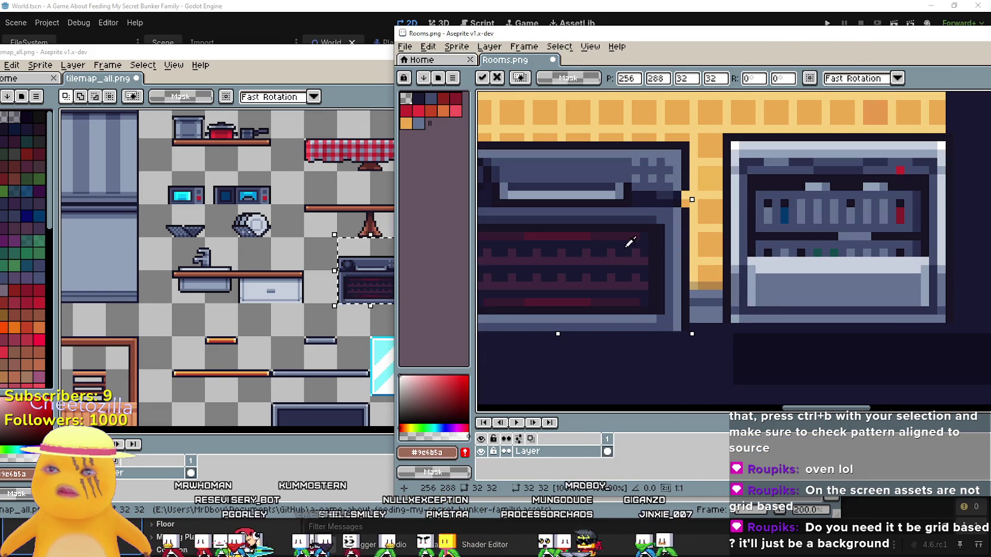
scroll(601, 236, "down", 1)
scroll(602, 237, "up", 1)
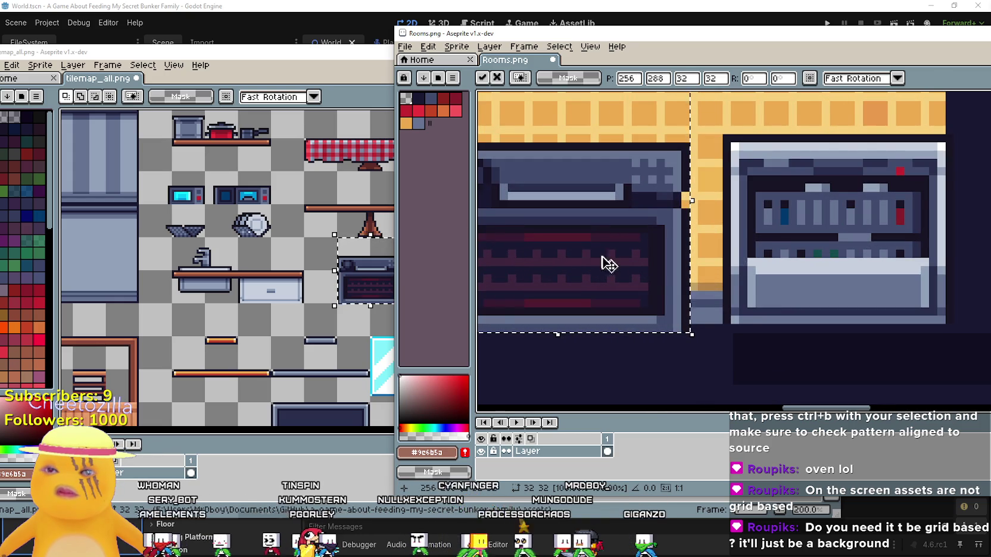
scroll(655, 298, "down", 3)
scroll(682, 325, "down", 2)
scroll(637, 144, "up", 3)
scroll(636, 144, "down", 2)
scroll(643, 179, "down", 3)
scroll(655, 256, "up", 4)
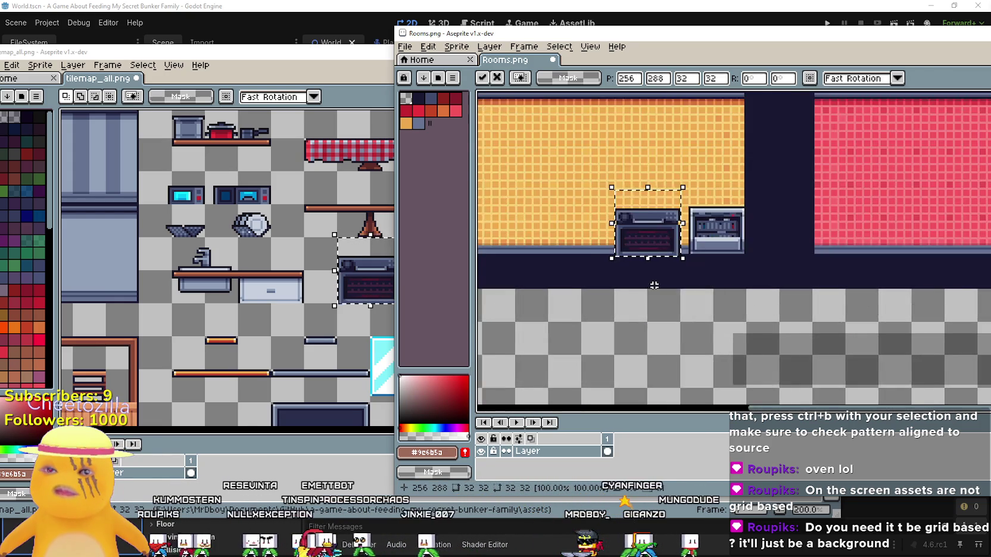
scroll(676, 203, "up", 1)
Step: Fine-tune the dark oven to 258,287 on the orange wall, then show tilemap_all.png again
mouse_move(679, 199)
left_mouse_down()
mouse_move(665, 208)
mouse_move(672, 222)
left_mouse_up()
scroll(672, 222, "down", 4)
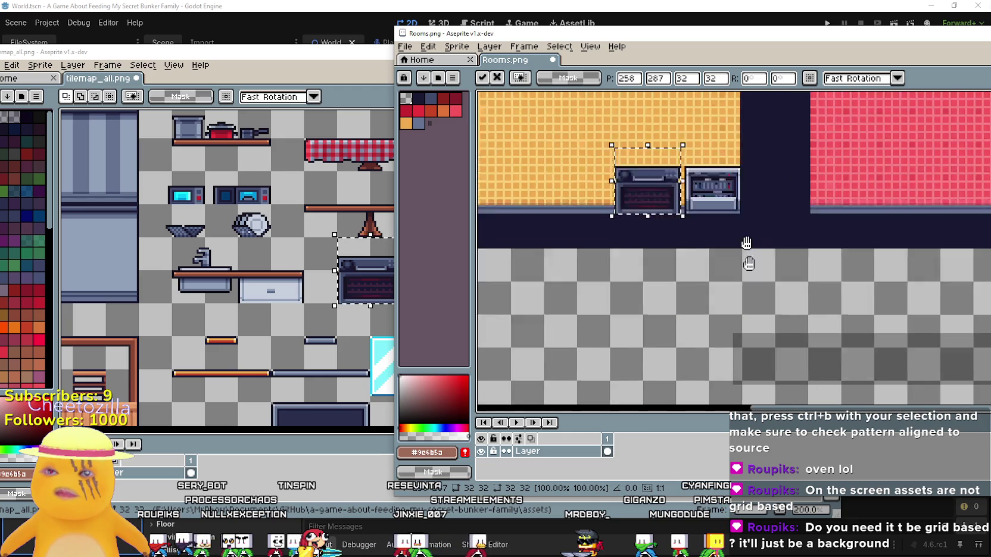
scroll(697, 215, "up", 2)
scroll(697, 215, "down", 4)
scroll(653, 186, "left", 3)
scroll(687, 98, "up", 2)
scroll(687, 98, "up", 2)
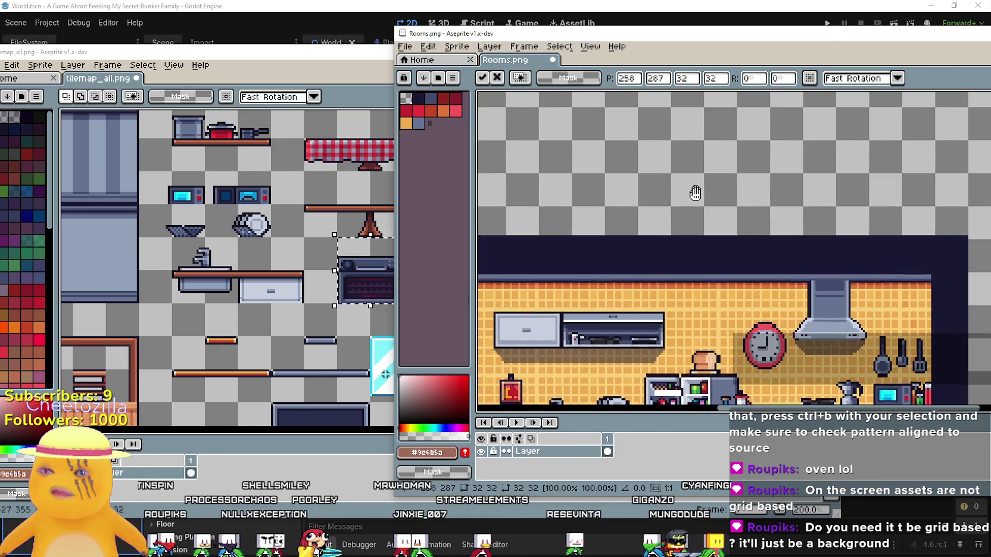
scroll(692, 188, "right", 2)
left_click(384, 215)
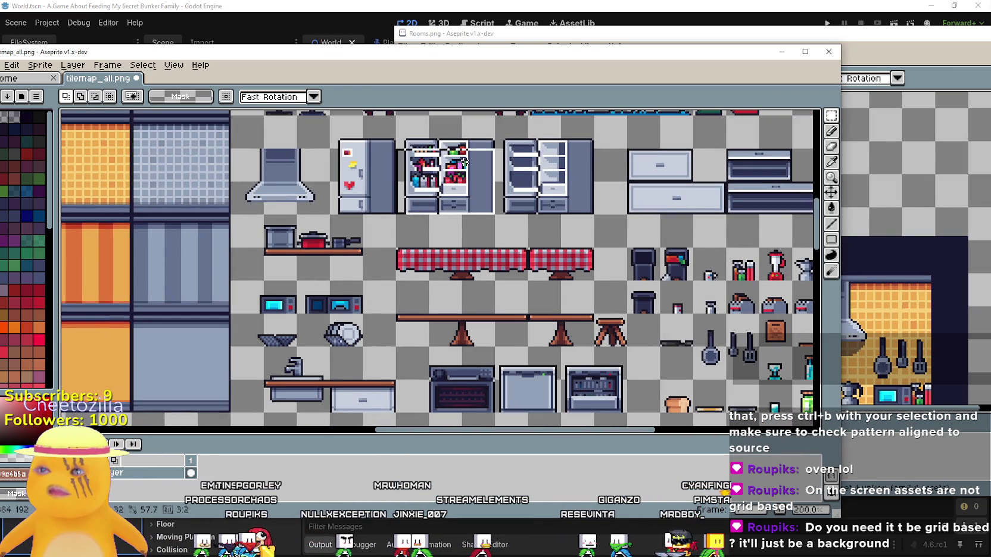
Step: Paste the open stocked fridge into the kitchen room and commit its placement
left_click(885, 59)
scroll(685, 238, "down", 5)
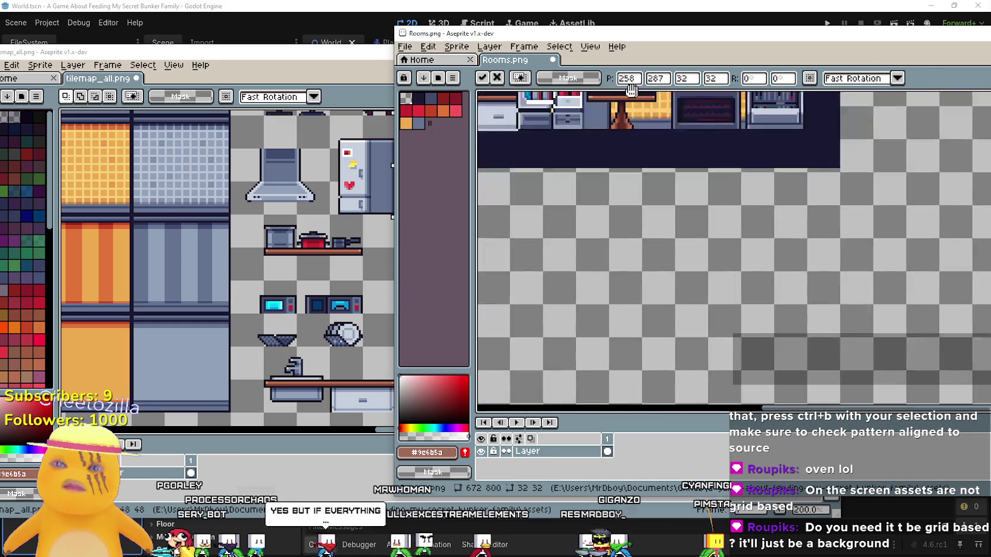
scroll(656, 268, "up", 4)
scroll(599, 288, "down", 1)
scroll(598, 288, "up", 2)
scroll(598, 288, "left", 1)
key("ctrl+v")
mouse_move(792, 256)
left_mouse_down()
mouse_move(736, 253)
mouse_move(586, 194)
mouse_move(626, 221)
left_mouse_up()
scroll(587, 195, "up", 3)
scroll(626, 222, "down", 1)
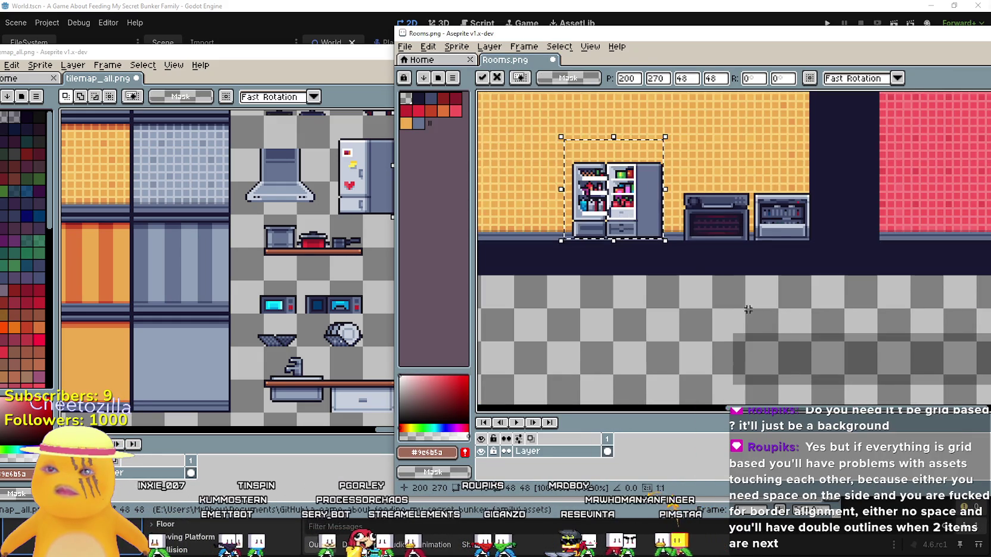
scroll(655, 178, "up", 2)
scroll(685, 131, "down", 2)
scroll(711, 179, "up", 2)
scroll(685, 234, "down", 1)
scroll(685, 234, "up", 3)
left_click_drag(675, 230, 661, 232)
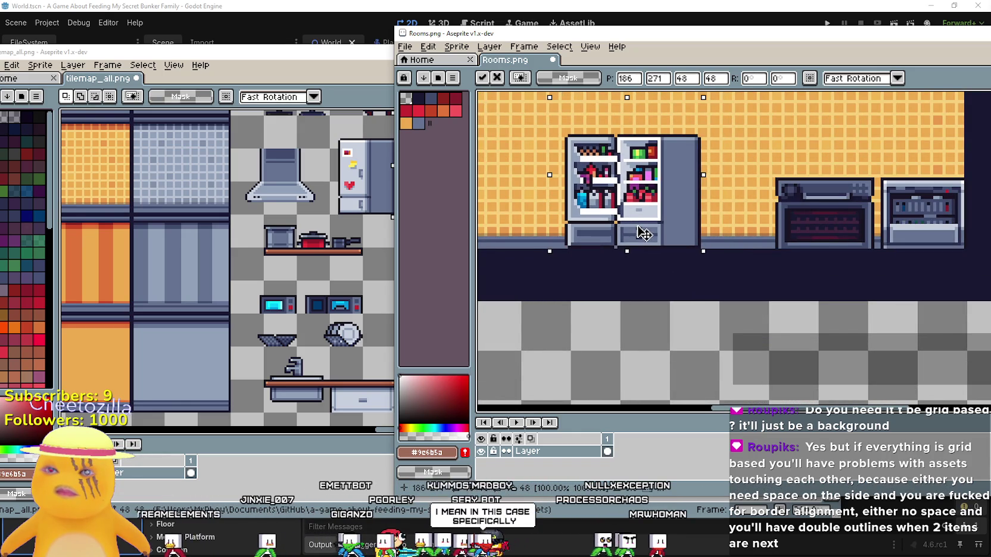
scroll(648, 234, "up", 2)
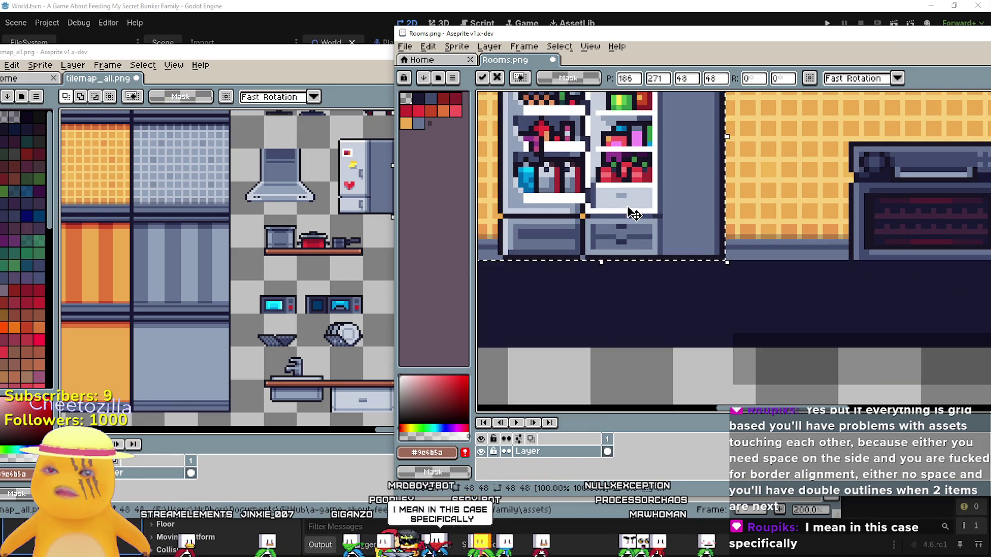
scroll(739, 235, "down", 2)
key("Return")
Step: Move the fridge slightly left to 181,272, left of the two ovens, then show tilemap_all.png again
scroll(671, 94, "down", 1)
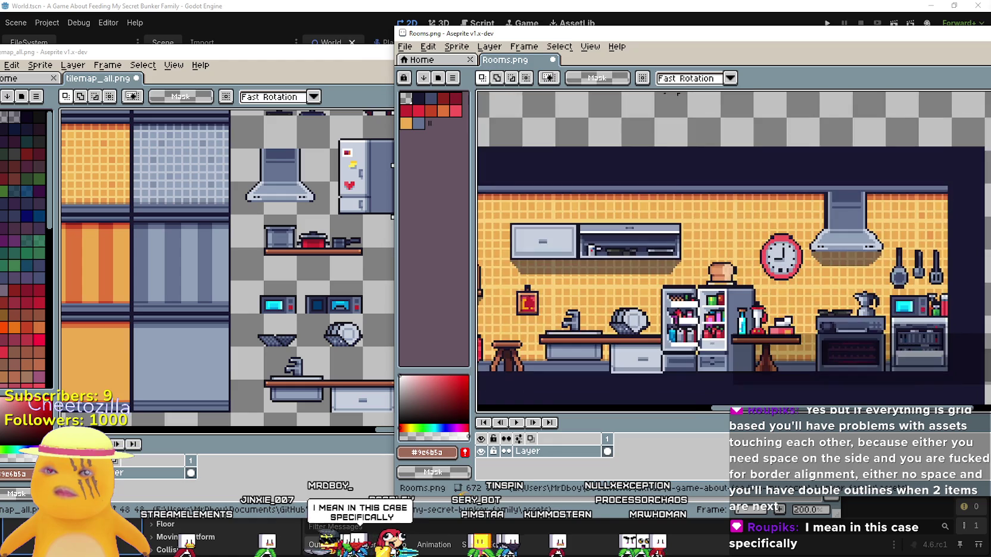
scroll(715, 292, "down", 1)
scroll(680, 277, "up", 3)
scroll(682, 268, "down", 2)
scroll(789, 281, "up", 3)
scroll(783, 261, "down", 2)
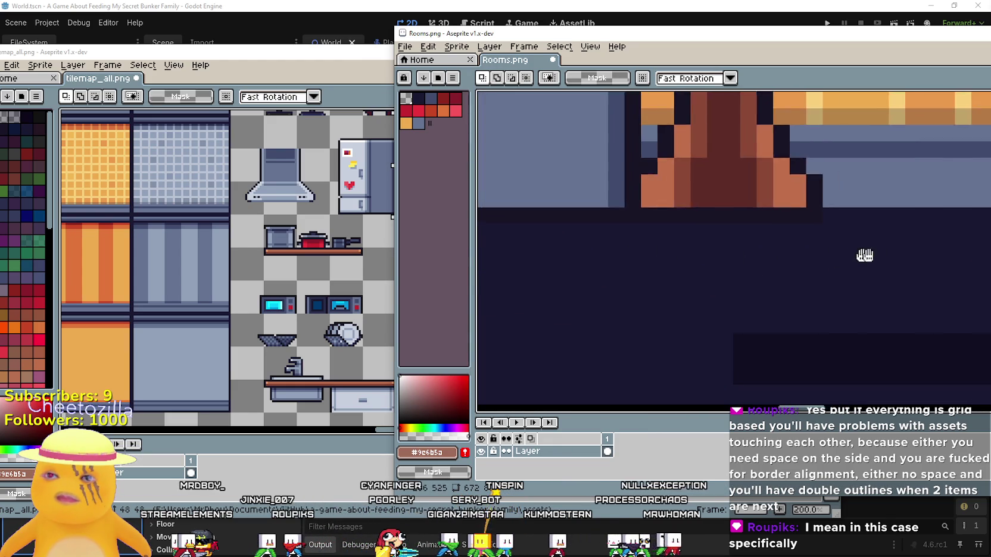
scroll(890, 244, "down", 2)
scroll(774, 226, "up", 2)
scroll(673, 179, "down", 1)
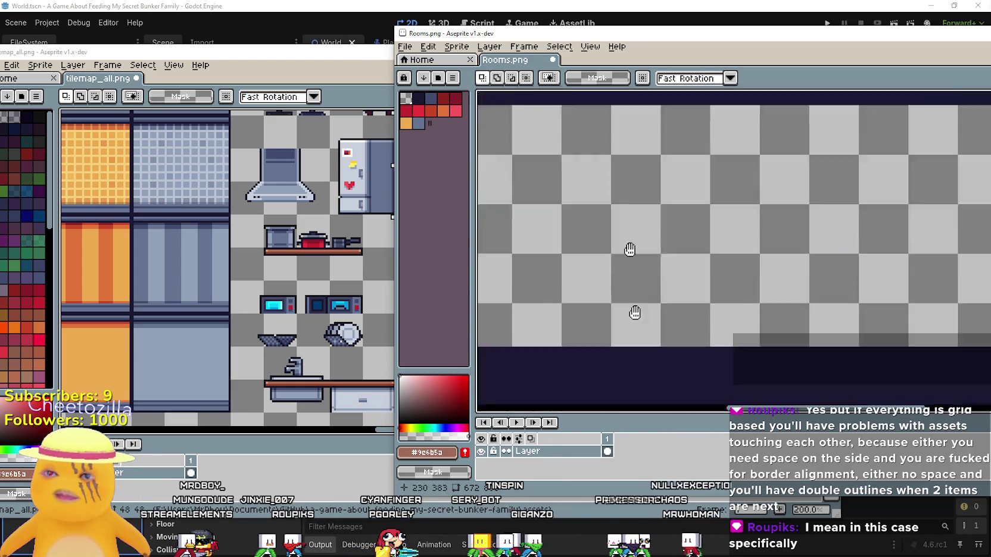
scroll(673, 178, "up", 3)
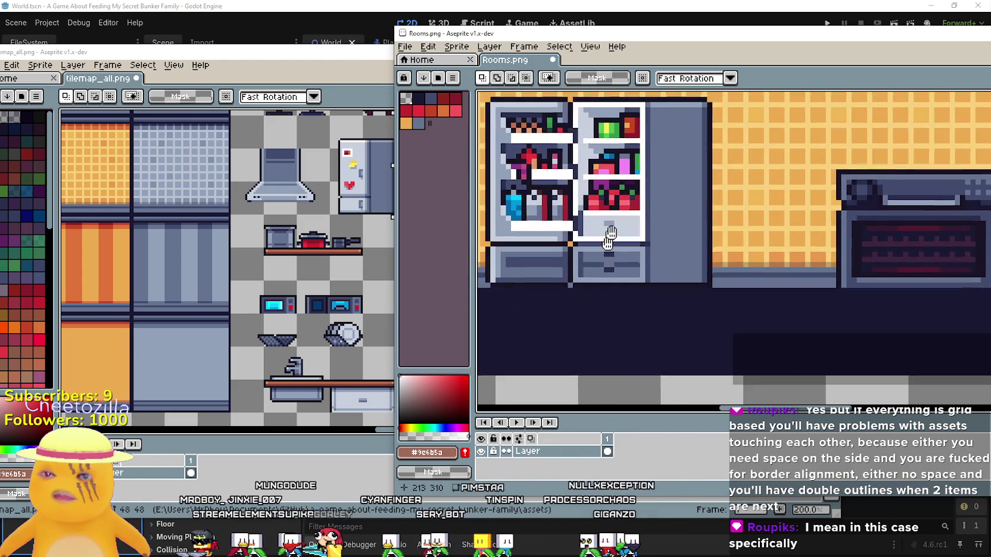
mouse_move(636, 223)
left_mouse_down()
mouse_move(631, 77)
mouse_move(798, 250)
mouse_move(602, 189)
mouse_move(603, 202)
mouse_move(596, 196)
mouse_move(606, 201)
left_mouse_up()
scroll(602, 200, "down", 1)
left_click(355, 347)
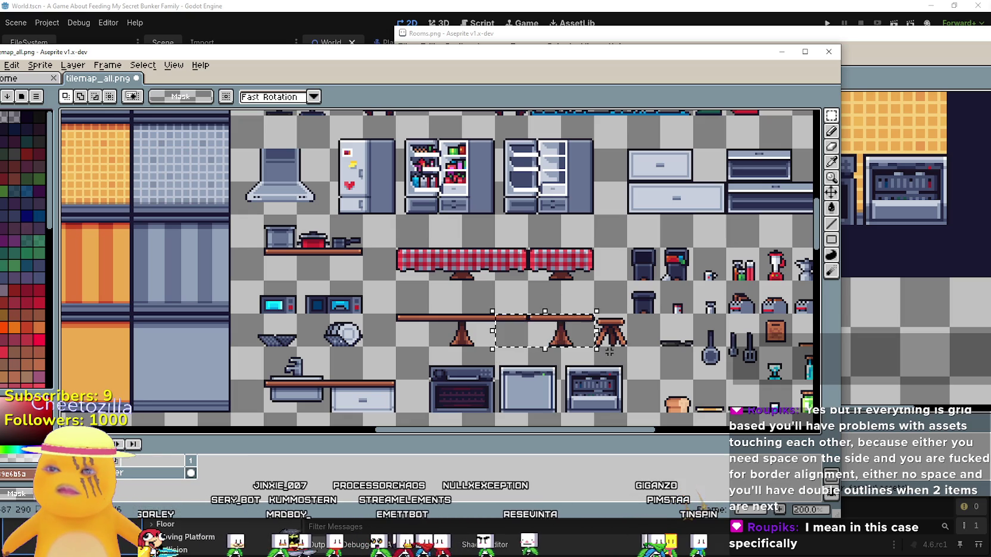
Step: Paste the copied table into Rooms.png and set it beside the kitchen fridge
left_click(850, 44)
key("ctrl+v")
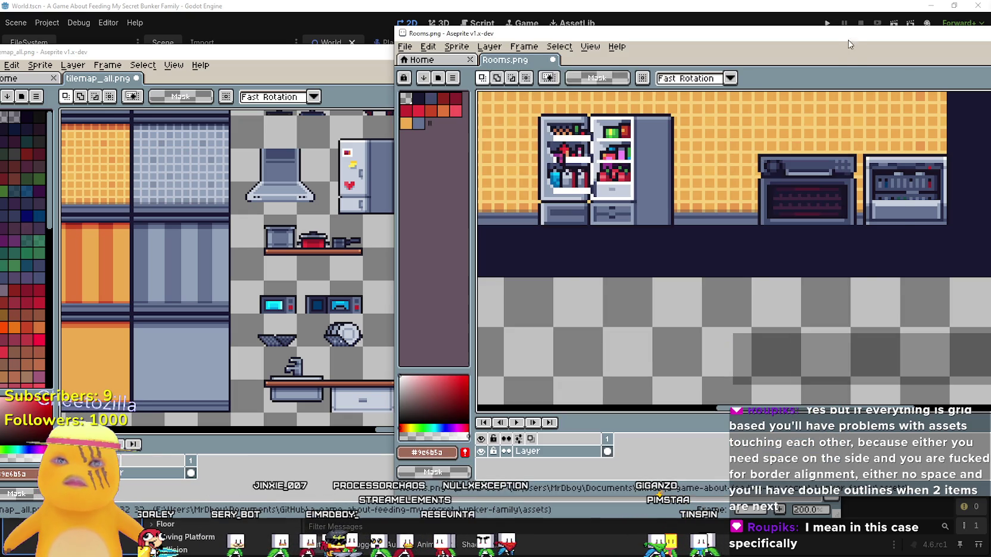
mouse_move(841, 275)
left_mouse_down()
mouse_move(686, 199)
mouse_move(708, 203)
left_mouse_up()
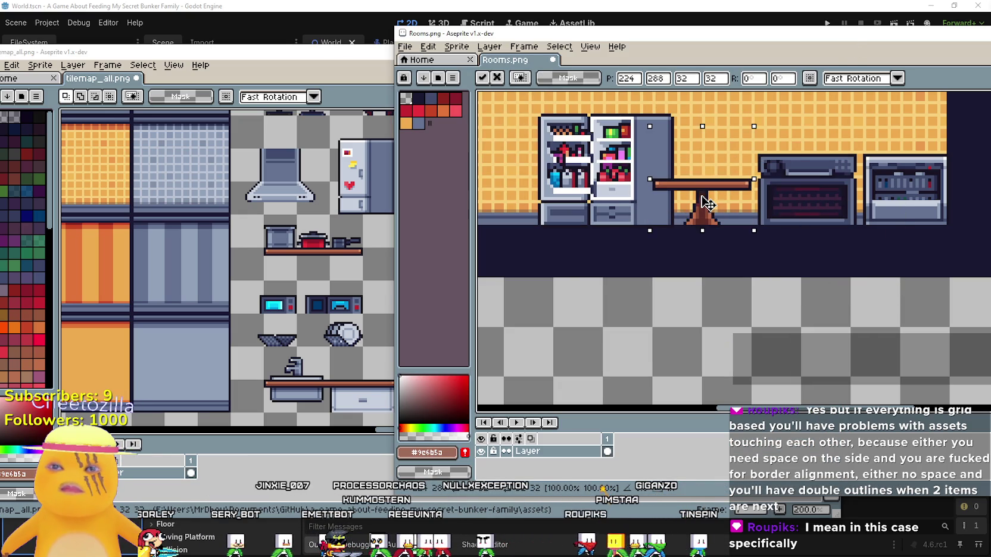
scroll(706, 203, "up", 4)
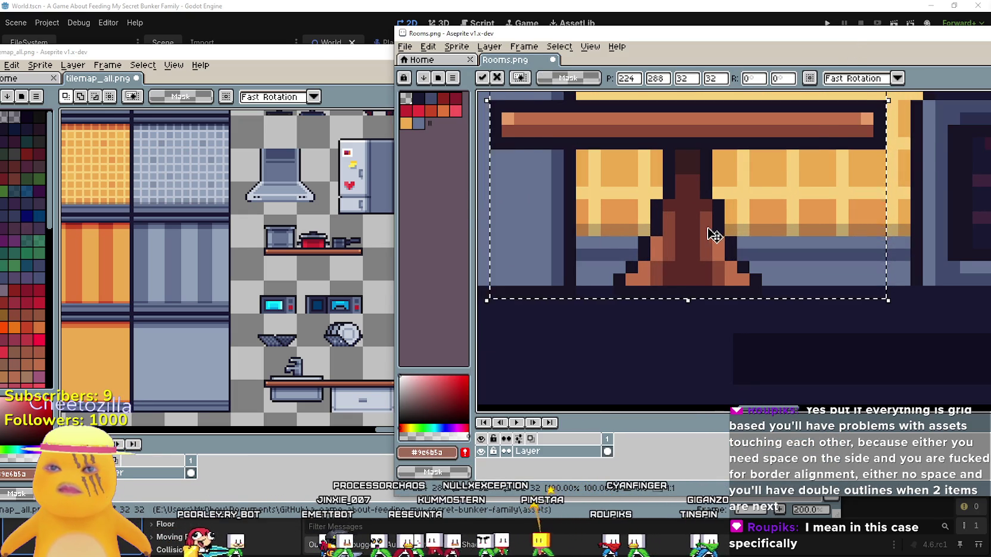
scroll(711, 234, "down", 5)
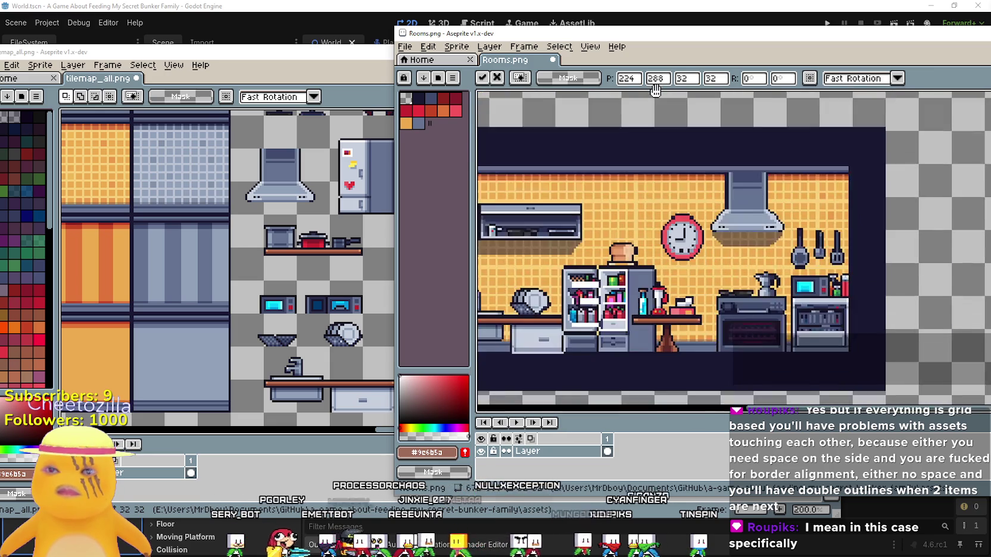
scroll(656, 190, "down", 1)
scroll(619, 177, "up", 4)
left_click_drag(660, 177, 635, 177)
scroll(635, 177, "down", 5)
scroll(638, 119, "up", 1)
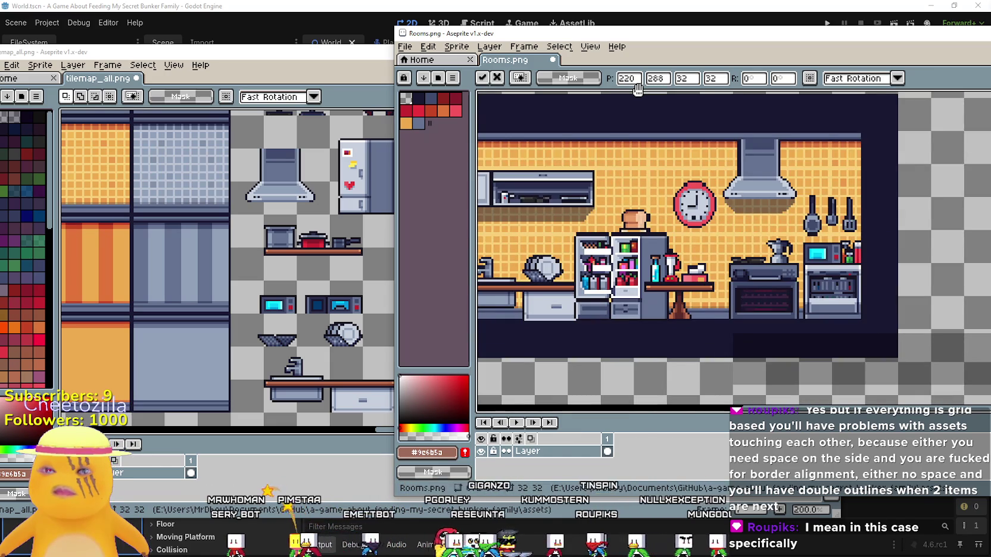
scroll(703, 261, "down", 3)
key("Return")
scroll(689, 249, "up", 2)
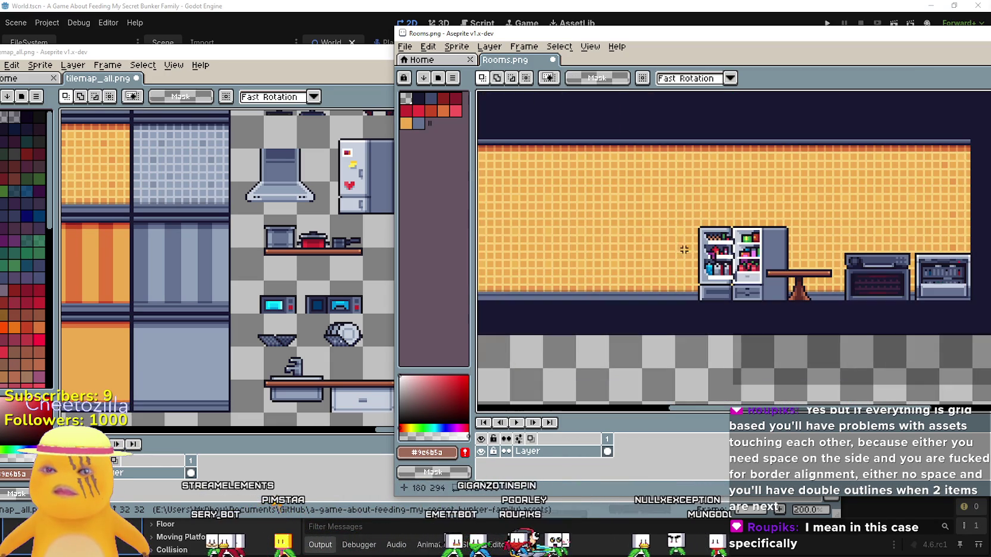
scroll(317, 314, "down", 2)
Step: Copy the wall clock from tilemap_all.png and place it high on the kitchen wall
left_click(338, 295)
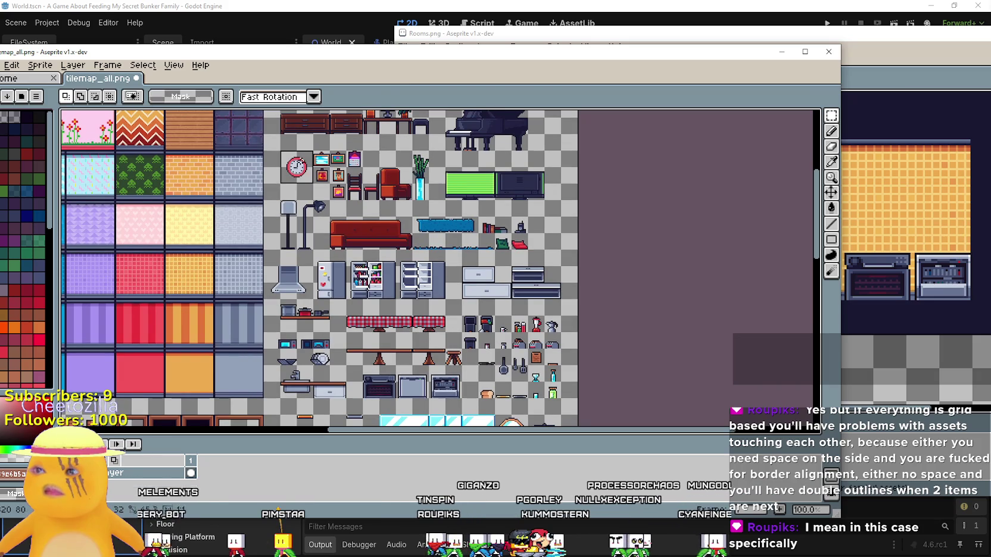
left_click_drag(278, 148, 315, 185)
left_click(678, 34)
scroll(692, 217, "up", 4)
key("ctrl+v")
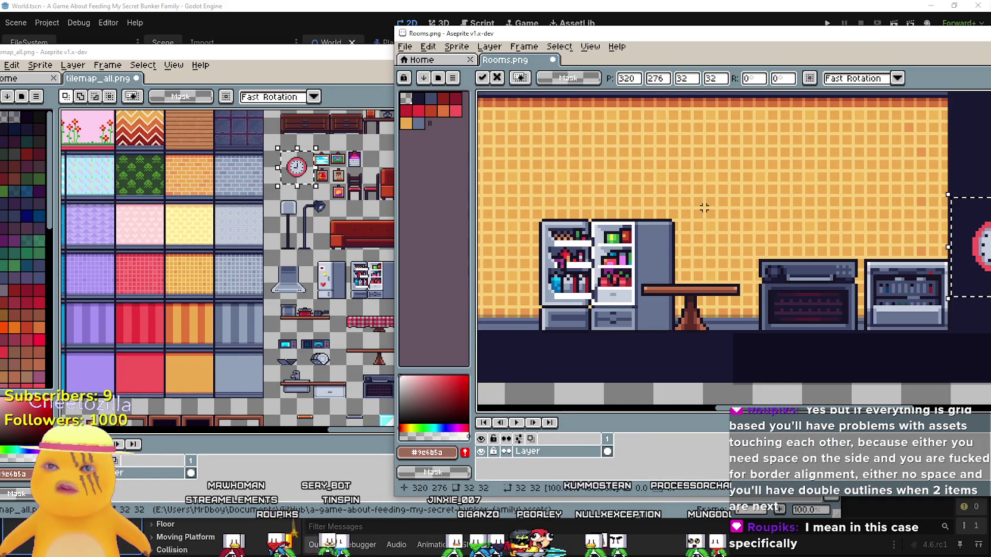
left_click_drag(959, 244, 679, 152)
scroll(693, 131, "down", 3)
scroll(604, 219, "up", 3)
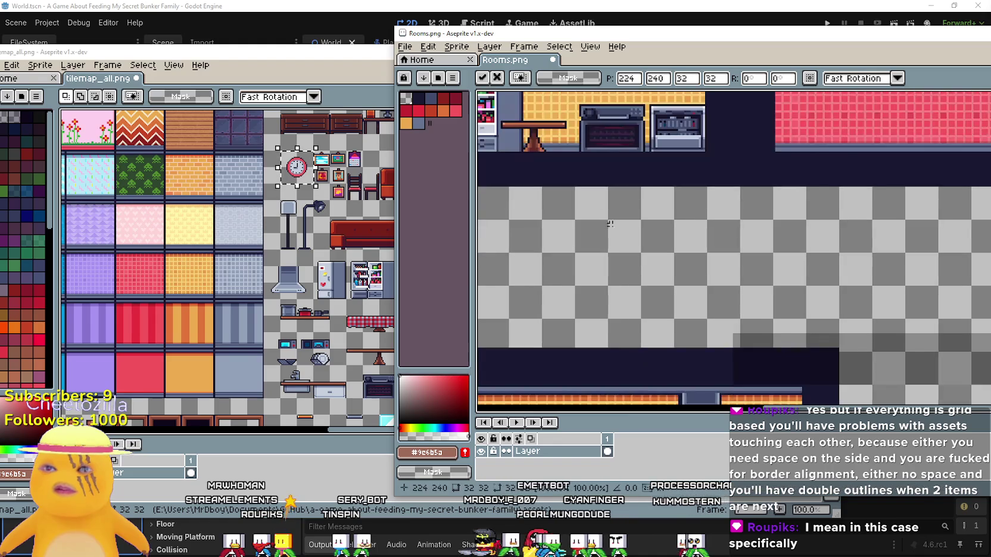
scroll(605, 219, "down", 2)
scroll(587, 179, "up", 2)
left_click_drag(585, 218, 570, 239)
scroll(765, 328, "up", 2)
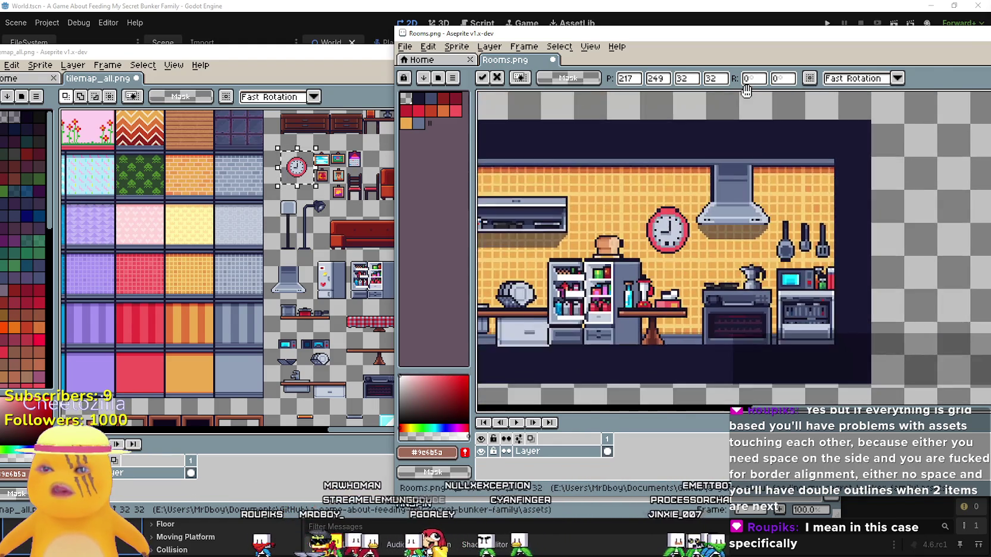
scroll(655, 197, "up", 3)
scroll(655, 197, "down", 4)
scroll(655, 197, "up", 1)
mouse_move(640, 187)
left_mouse_down()
mouse_move(655, 202)
mouse_move(655, 192)
left_mouse_up()
key("Return")
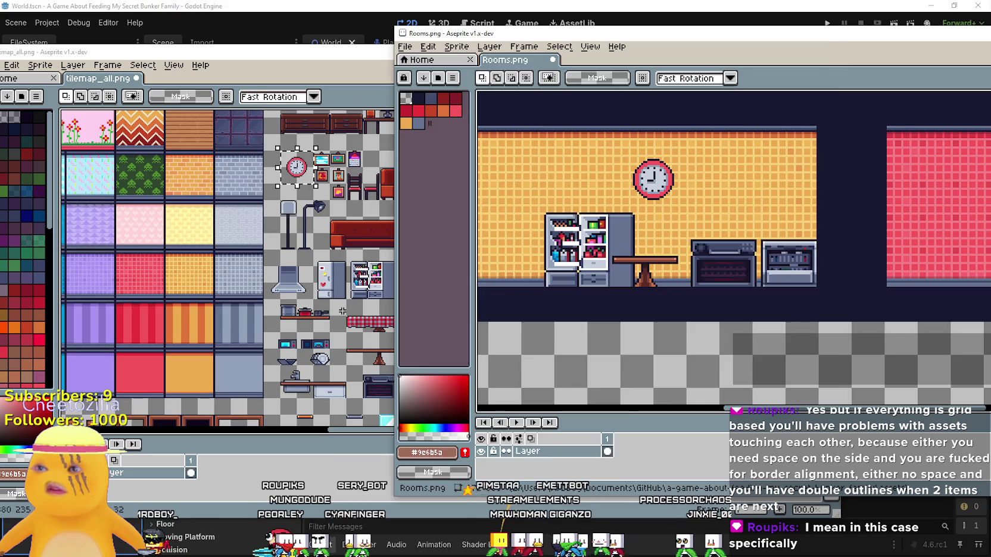
Step: Find and select the range hood among the kitchen tiles in tilemap_all.png
left_click(342, 311)
left_click_drag(485, 308, 514, 204)
left_click_drag(430, 320, 435, 252)
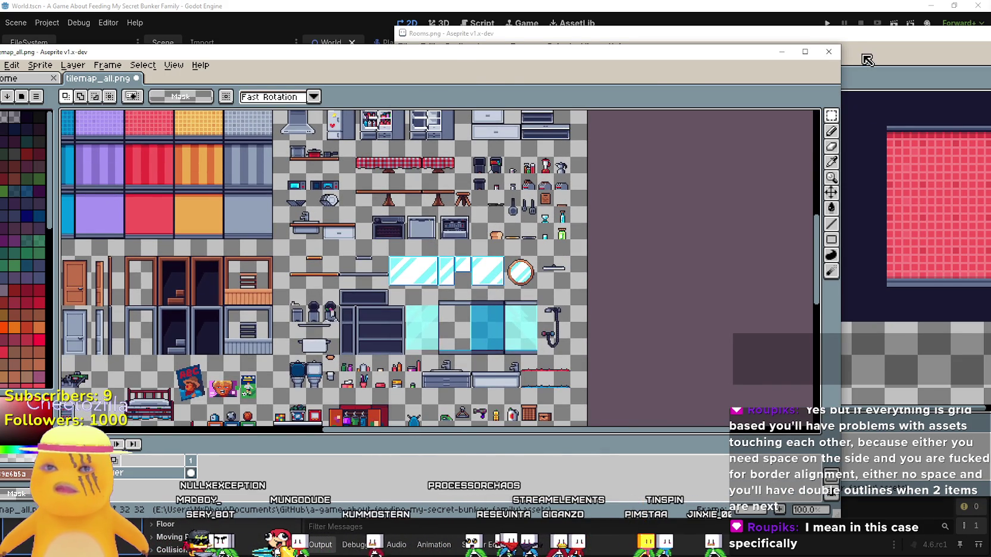
left_click(867, 59)
scroll(745, 238, "down", 3)
scroll(744, 238, "up", 3)
left_click(319, 246)
scroll(319, 247, "up", 2)
left_click_drag(297, 291, 364, 215)
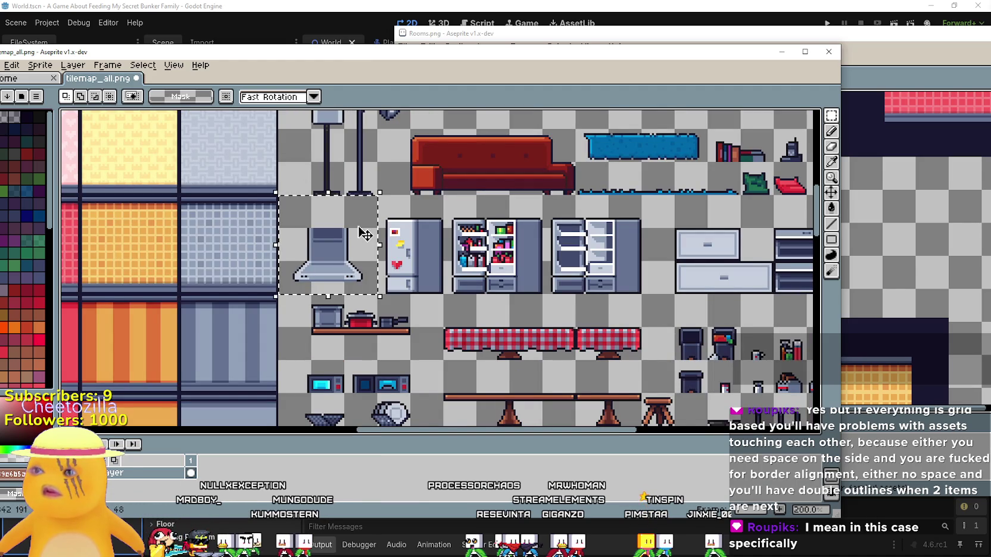
scroll(567, 273, "down", 3)
Step: Paste the 48×48 range hood at 250,227, against the ceiling above the ovens
left_click(890, 71)
scroll(689, 247, "up", 2)
key("ctrl+v")
left_click_drag(772, 178, 686, 266)
scroll(675, 258, "up", 3)
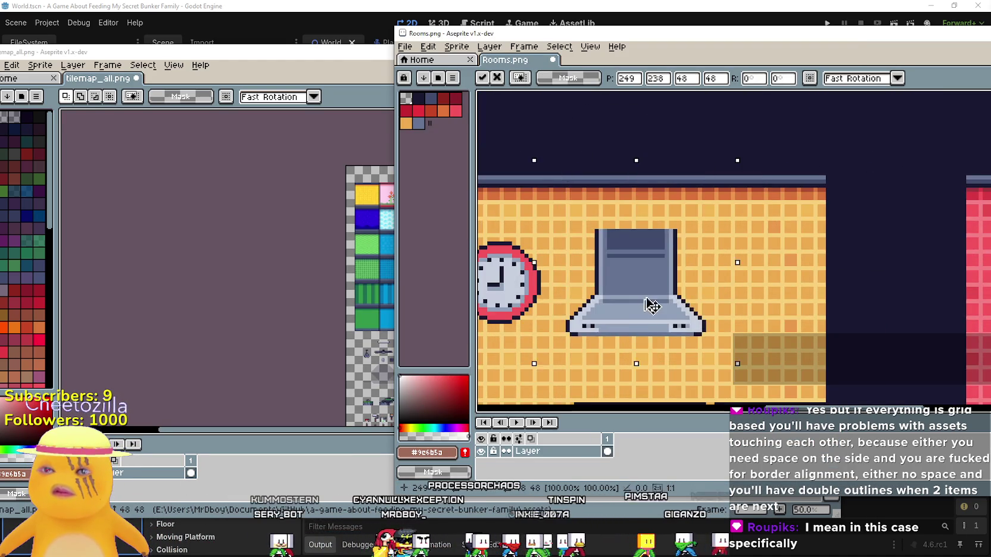
scroll(642, 305, "down", 4)
left_click_drag(653, 146, 677, 303)
left_click_drag(659, 208, 665, 285)
scroll(667, 266, "down", 2)
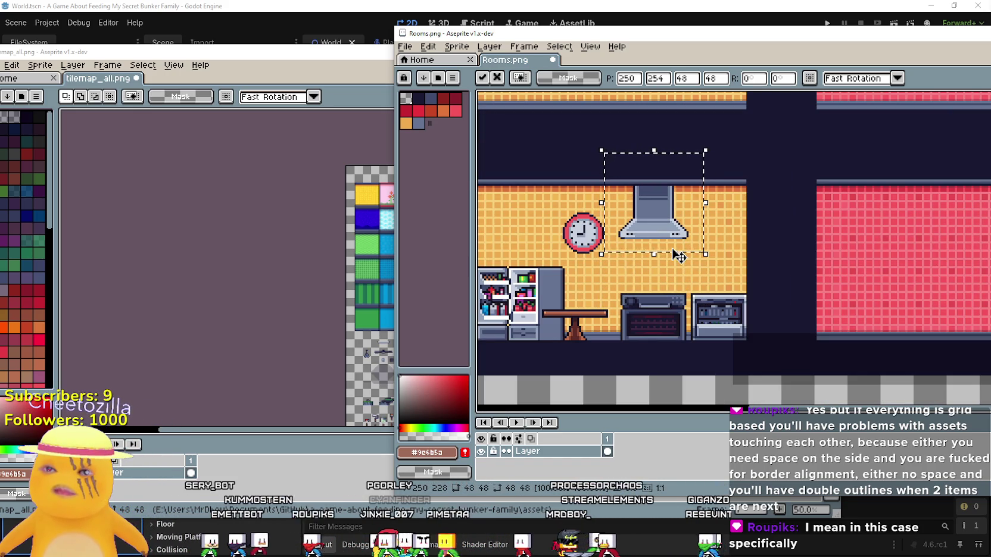
scroll(680, 256, "down", 2)
scroll(619, 209, "up", 4)
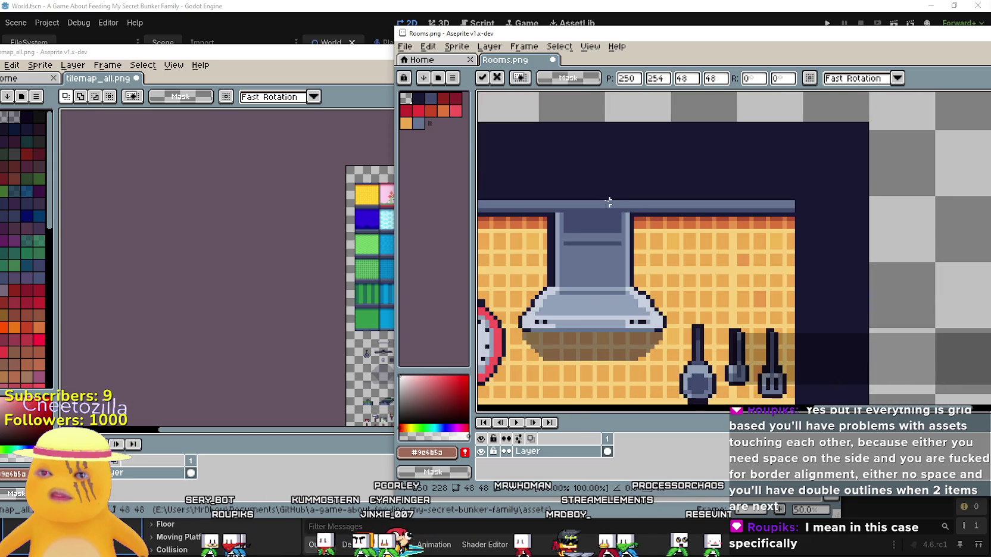
scroll(693, 161, "down", 2)
scroll(595, 196, "up", 2)
mouse_move(584, 217)
left_mouse_down()
mouse_move(580, 161)
mouse_move(582, 182)
left_mouse_up()
scroll(580, 161, "up", 1)
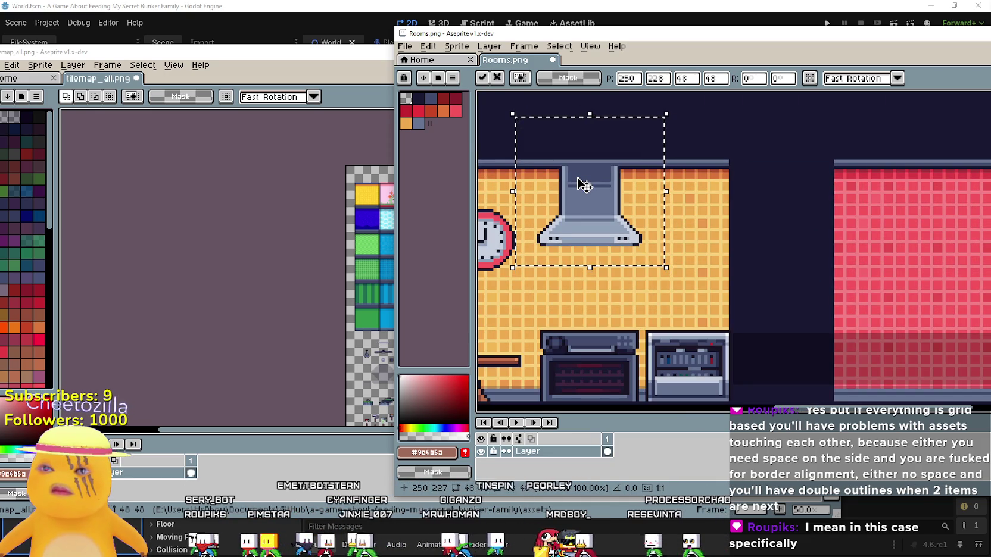
scroll(590, 196, "down", 5)
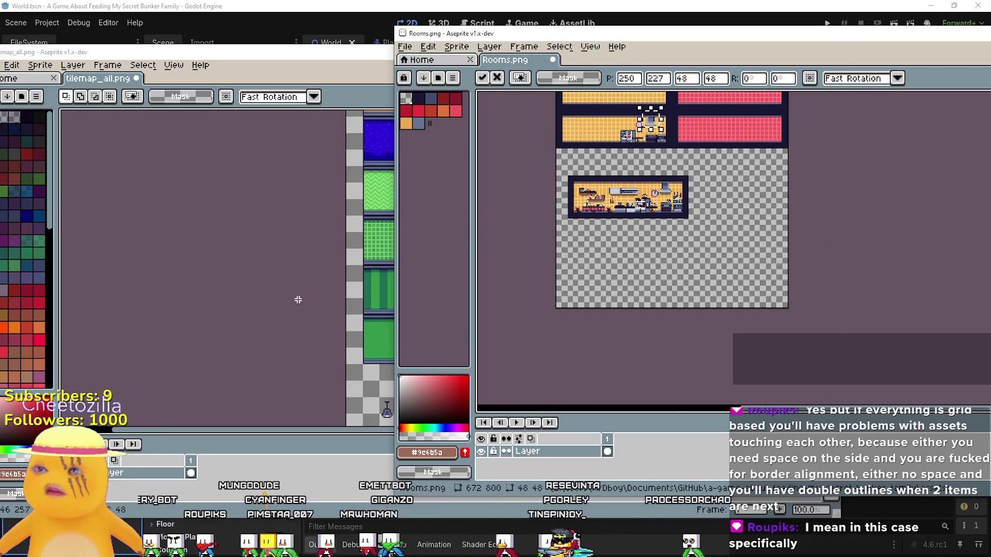
left_click(298, 296)
scroll(298, 296, "up", 1)
scroll(539, 223, "down", 2)
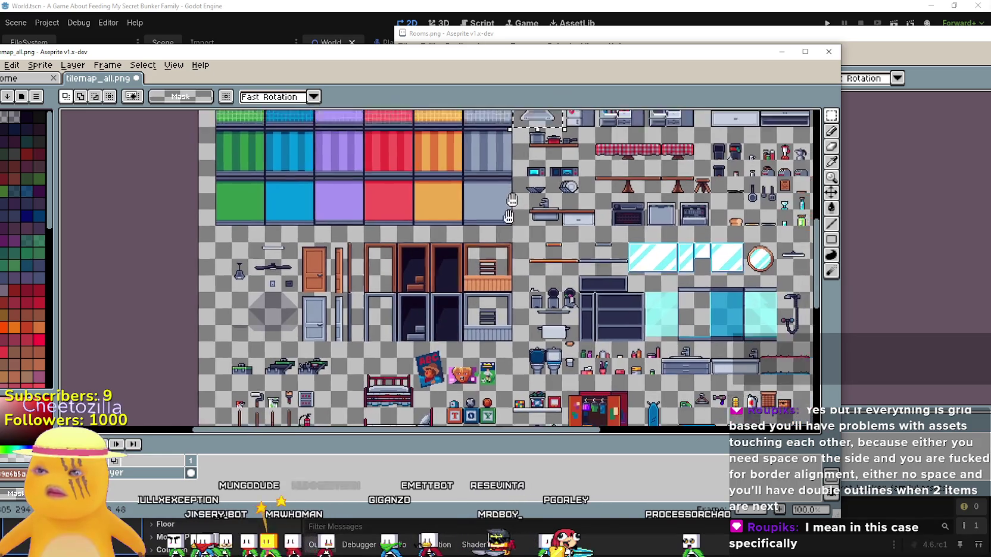
left_click(864, 179)
scroll(641, 230, "up", 2)
scroll(629, 273, "up", 1)
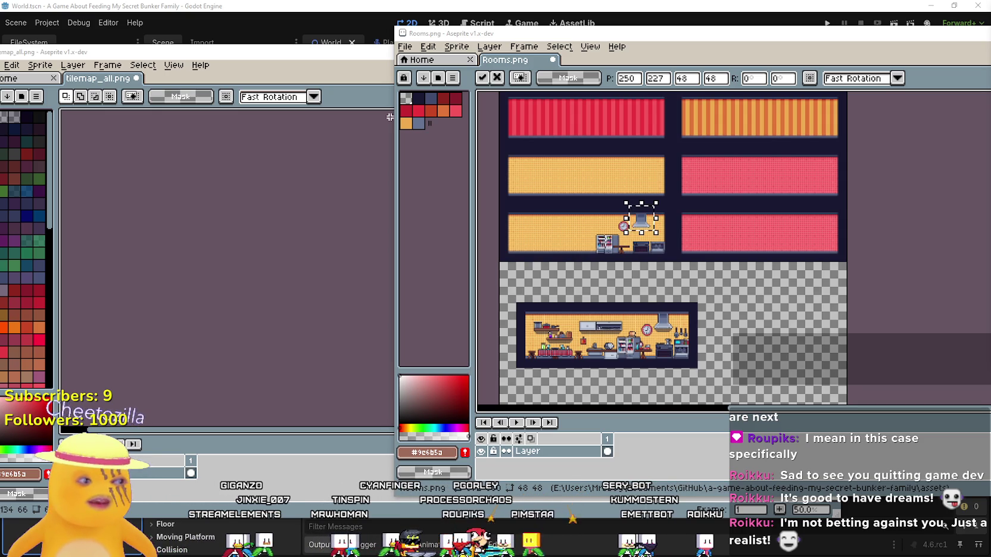
scroll(705, 303, "left", 3)
scroll(784, 257, "down", 1)
scroll(783, 239, "up", 2)
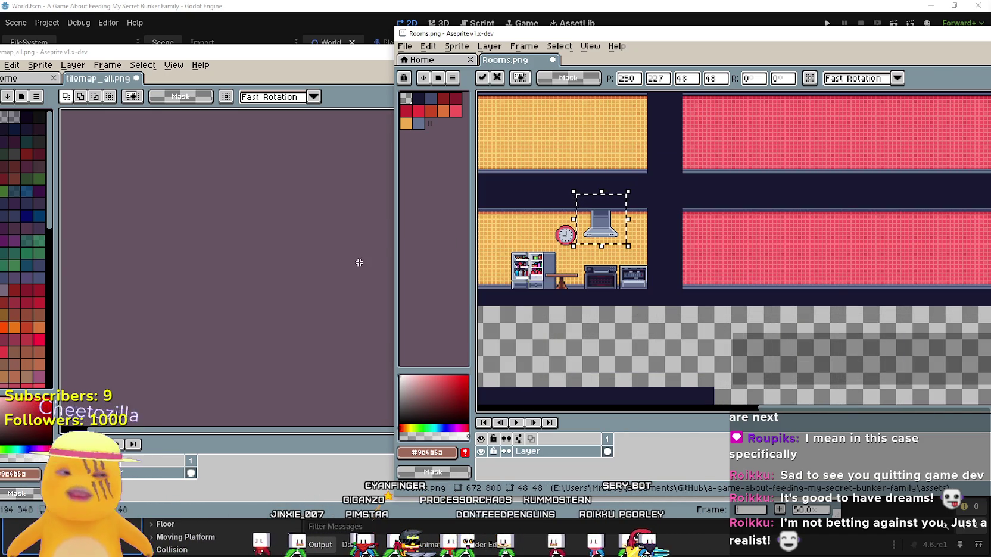
left_click(358, 264)
scroll(383, 289, "up", 2)
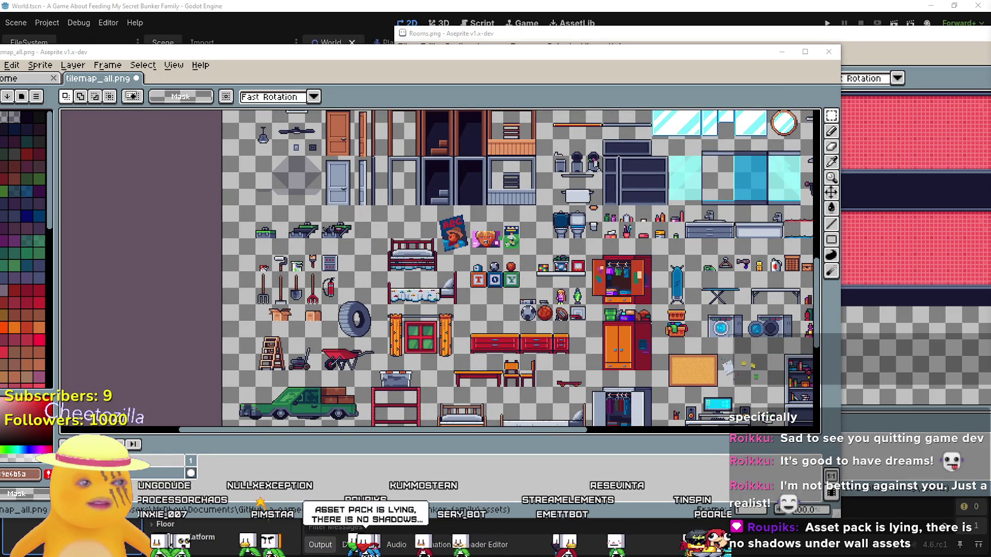
mouse_move(653, 235)
left_mouse_down()
mouse_move(656, 116)
mouse_move(733, 101)
mouse_move(889, 83)
mouse_move(930, 131)
mouse_move(969, 143)
mouse_move(935, 113)
mouse_move(956, 182)
left_mouse_up()
left_click(889, 83)
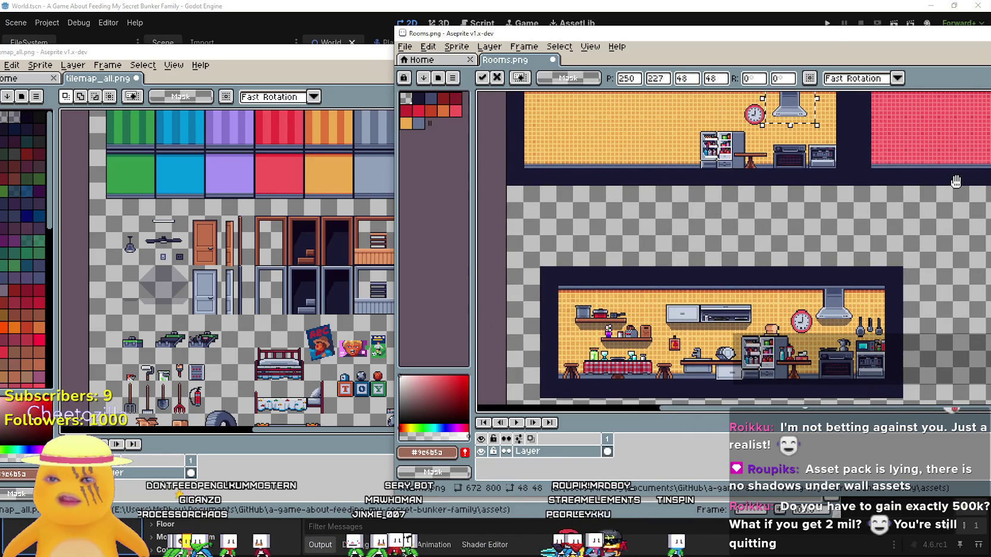
left_click(438, 262)
left_click_drag(438, 263, 390, 308)
Step: Copy the sink-and-drawer counter tiles and paste them into the kitchen near the fridge
scroll(390, 308, "up", 2)
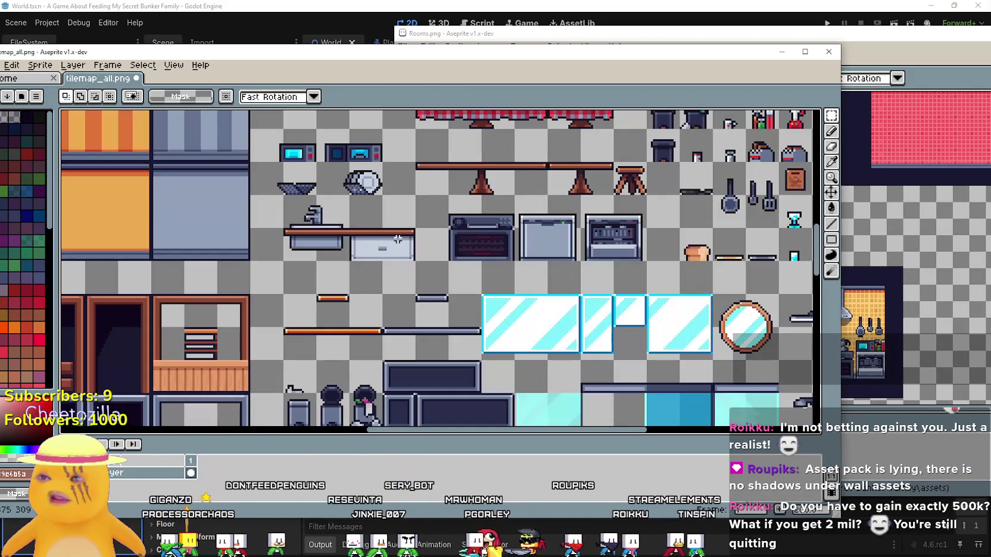
left_click_drag(281, 194, 417, 262)
left_click(887, 61)
mouse_move(678, 150)
left_mouse_down()
mouse_move(668, 121)
mouse_move(664, 174)
left_mouse_up()
scroll(664, 174, "up", 2)
key("ctrl+v")
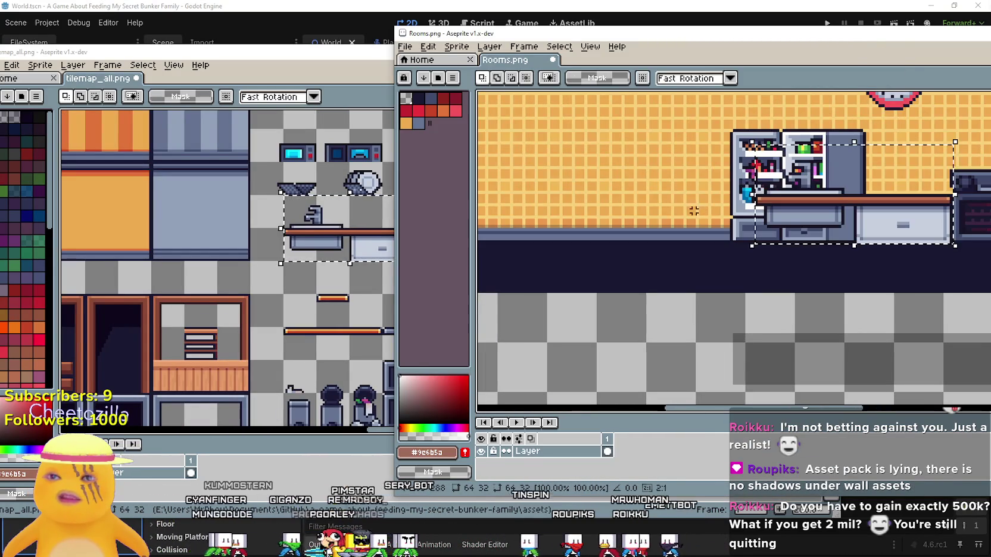
mouse_move(896, 204)
left_mouse_down()
mouse_move(636, 204)
mouse_move(667, 234)
mouse_move(744, 204)
mouse_move(664, 277)
mouse_move(687, 134)
left_mouse_up()
scroll(661, 202, "up", 1)
scroll(674, 212, "down", 2)
scroll(717, 271, "up", 3)
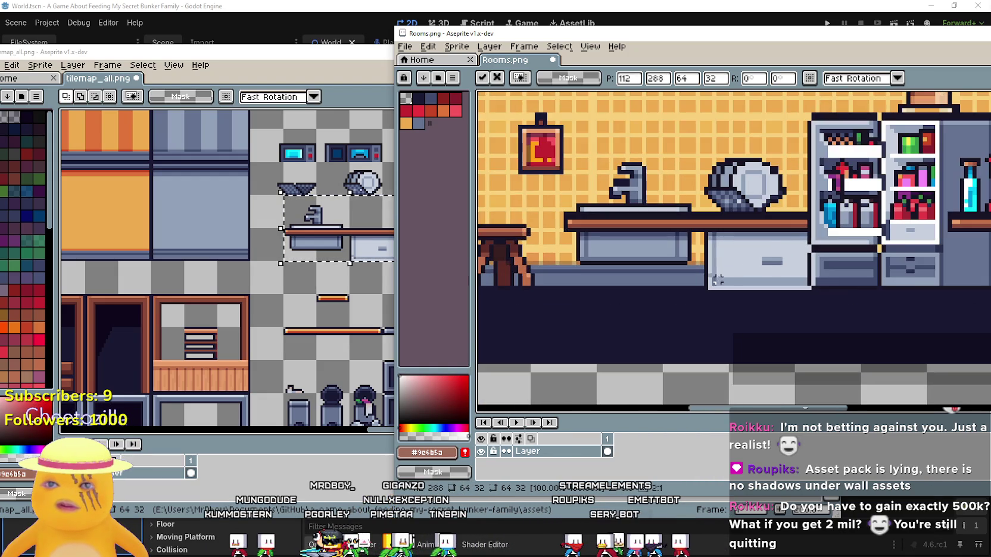
left_click_drag(779, 250, 542, 251)
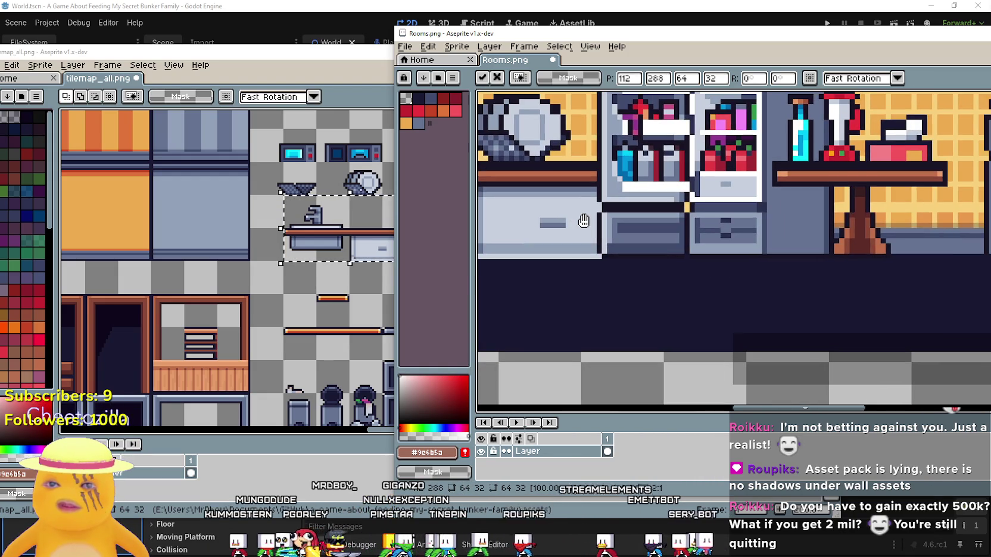
mouse_move(709, 255)
left_mouse_down()
mouse_move(466, 254)
mouse_move(731, 255)
mouse_move(719, 291)
left_mouse_up()
scroll(730, 255, "down", 1)
scroll(719, 291, "down", 1)
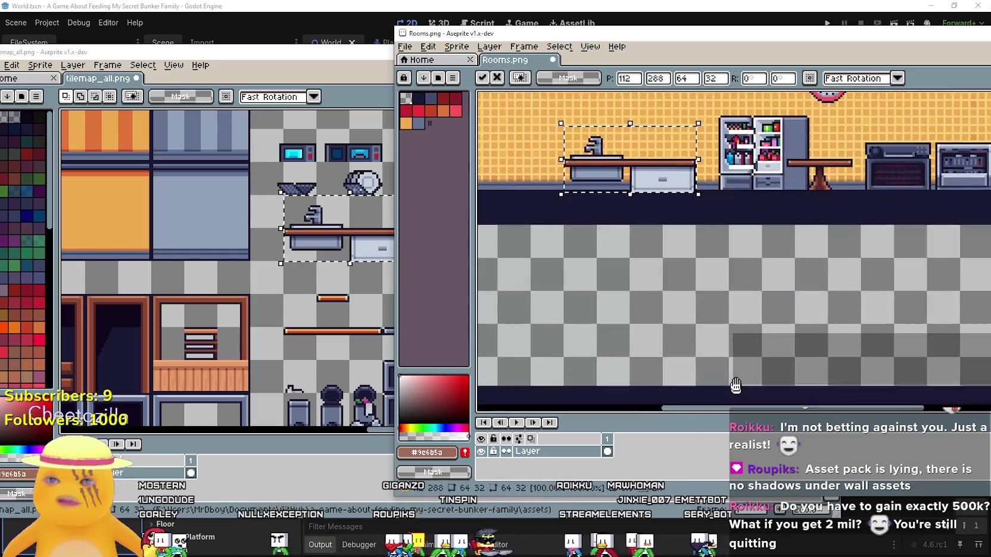
scroll(664, 263, "up", 4)
scroll(664, 262, "down", 2)
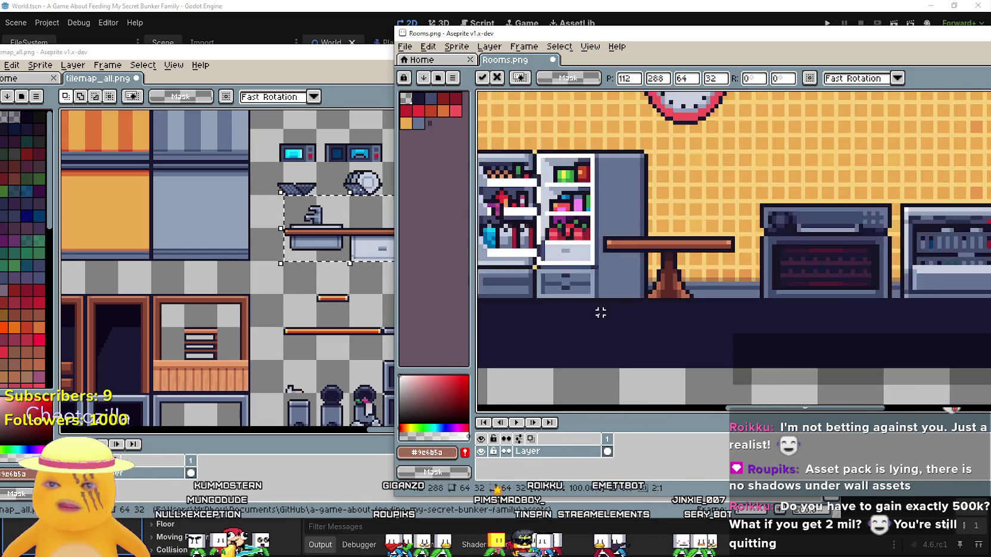
scroll(604, 286, "up", 2)
scroll(583, 262, "down", 2)
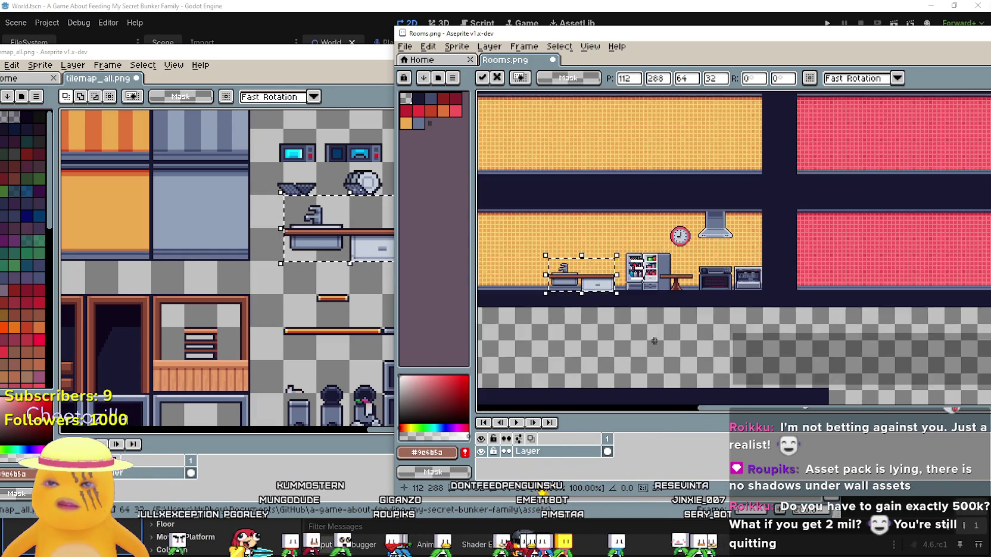
scroll(646, 260, "up", 2)
scroll(647, 260, "down", 1)
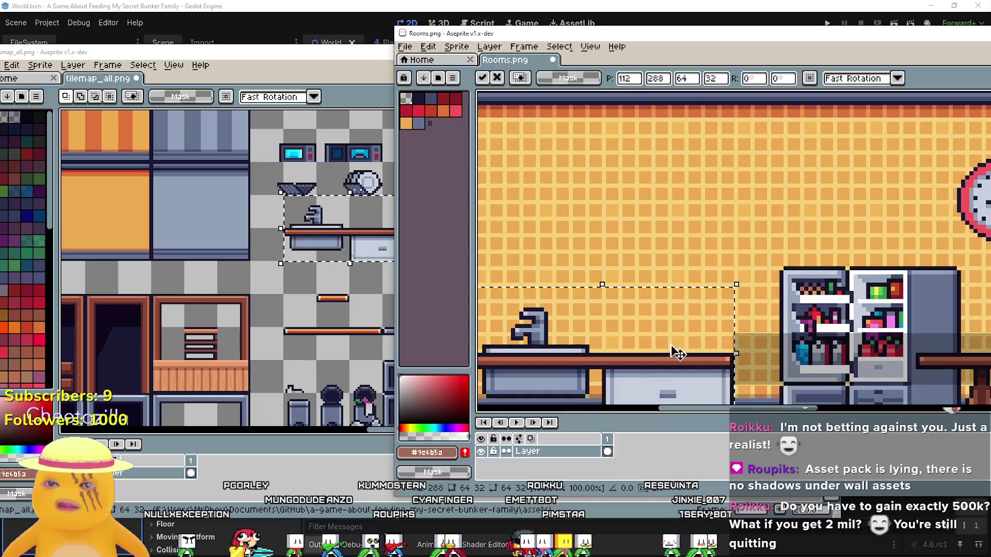
Step: Nudge the 64×32 counter a few pixels right to 124,288, undoing one misplaced move, and drop it
left_click_drag(674, 276, 636, 243)
left_click_drag(674, 300, 687, 298)
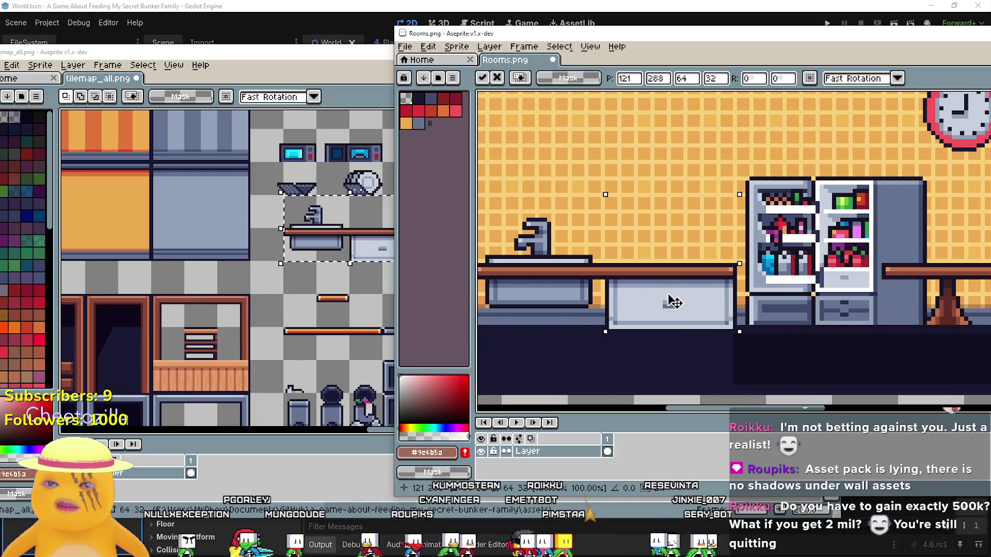
scroll(687, 297, "up", 1)
key("ctrl+z")
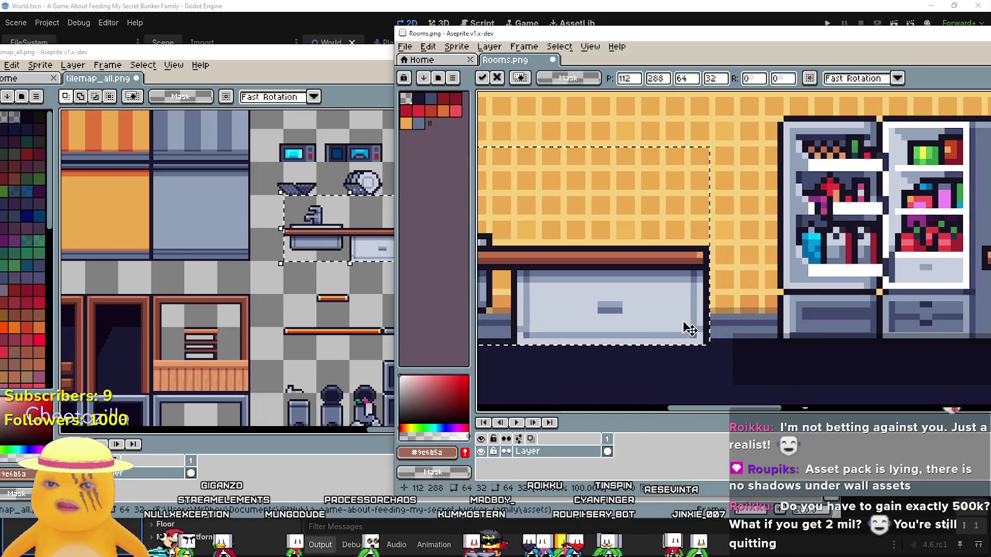
scroll(697, 330, "up", 1)
left_click_drag(699, 332, 824, 332)
scroll(827, 331, "down", 3)
scroll(778, 148, "up", 3)
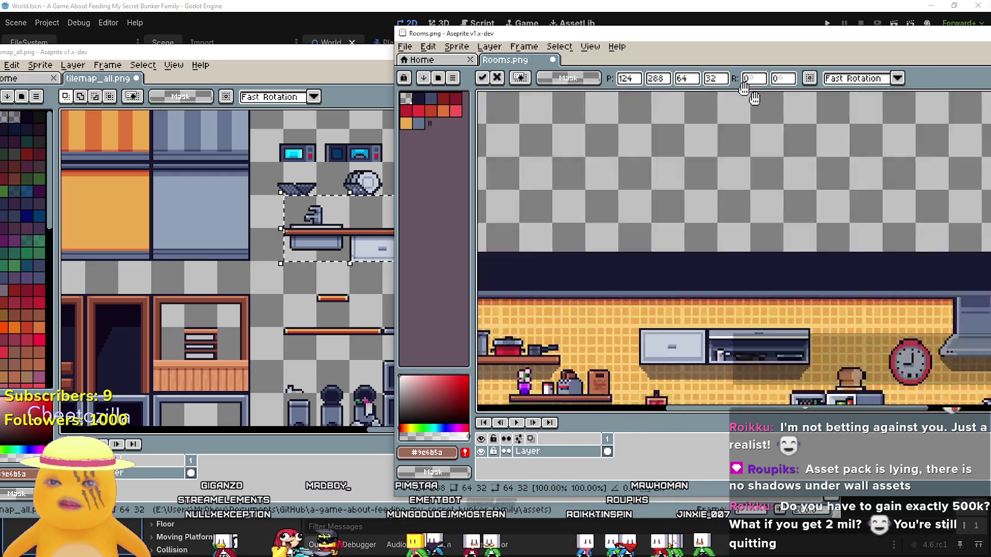
left_click_drag(755, 348, 757, 401)
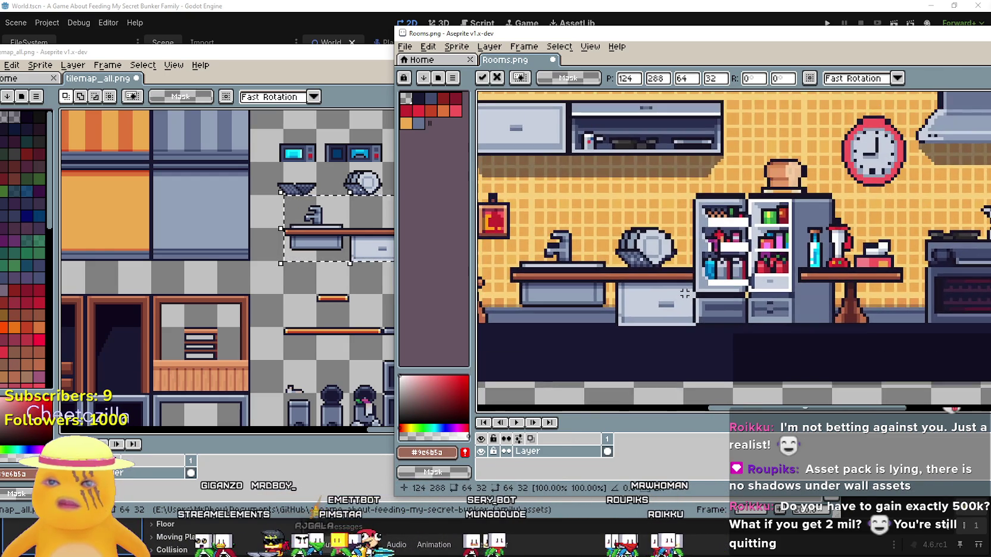
scroll(600, 211, "down", 3)
scroll(600, 211, "up", 3)
scroll(601, 211, "down", 4)
scroll(610, 260, "up", 3)
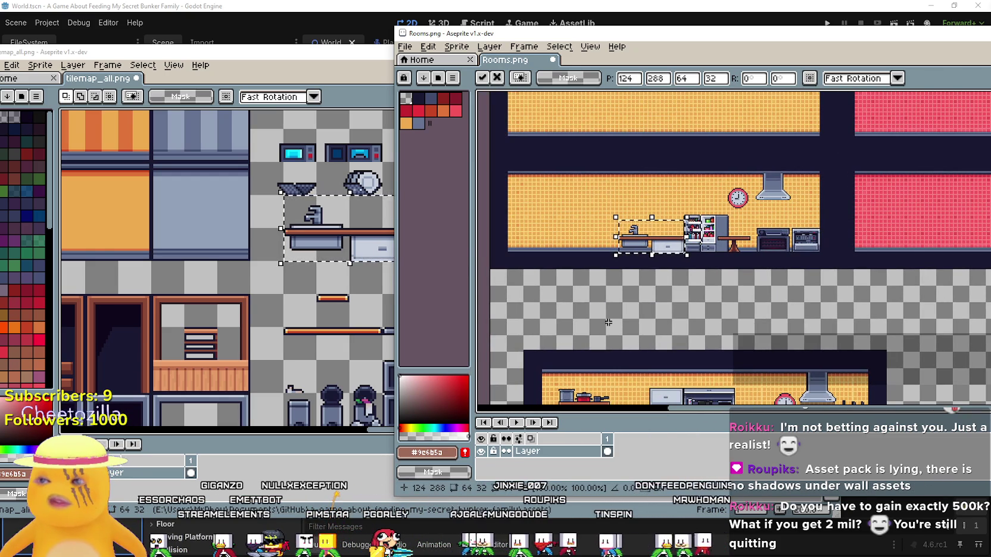
left_click(608, 322)
scroll(252, 278, "down", 2)
left_click(350, 191)
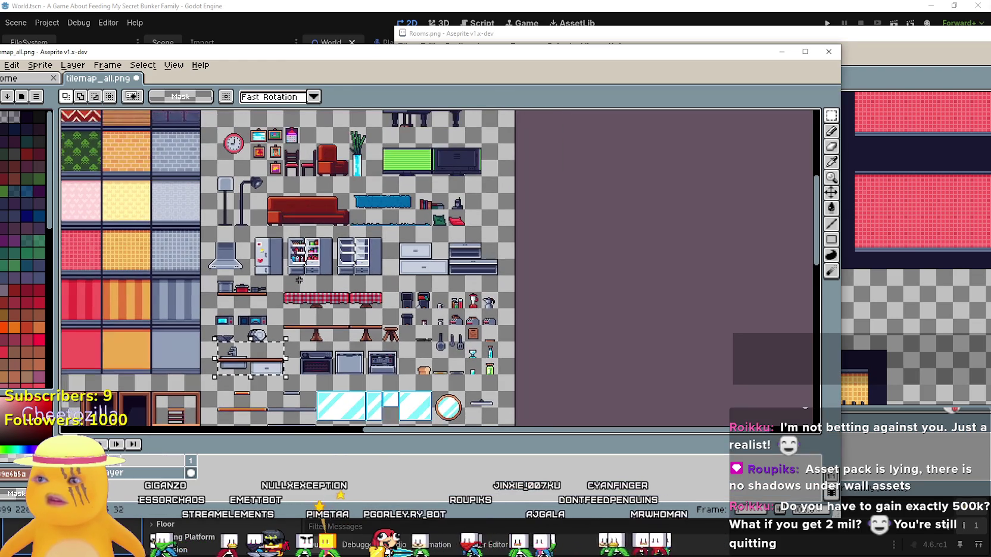
Step: Paste the grey wall cabinet into Rooms.png and drag it onto the kitchen wall
left_click(916, 432)
scroll(916, 432, "up", 2)
left_click(274, 254)
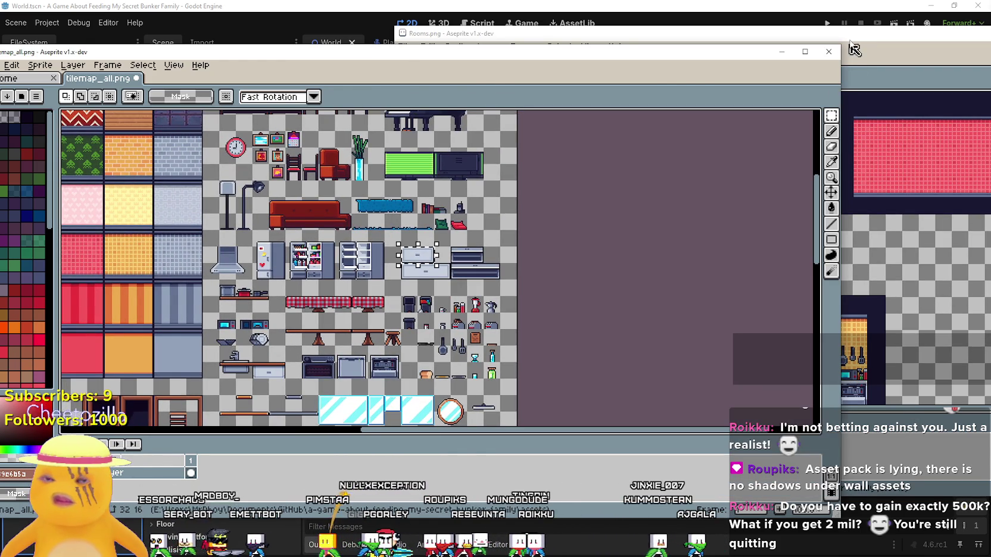
left_click(855, 60)
scroll(681, 223, "up", 3)
scroll(681, 222, "up", 1)
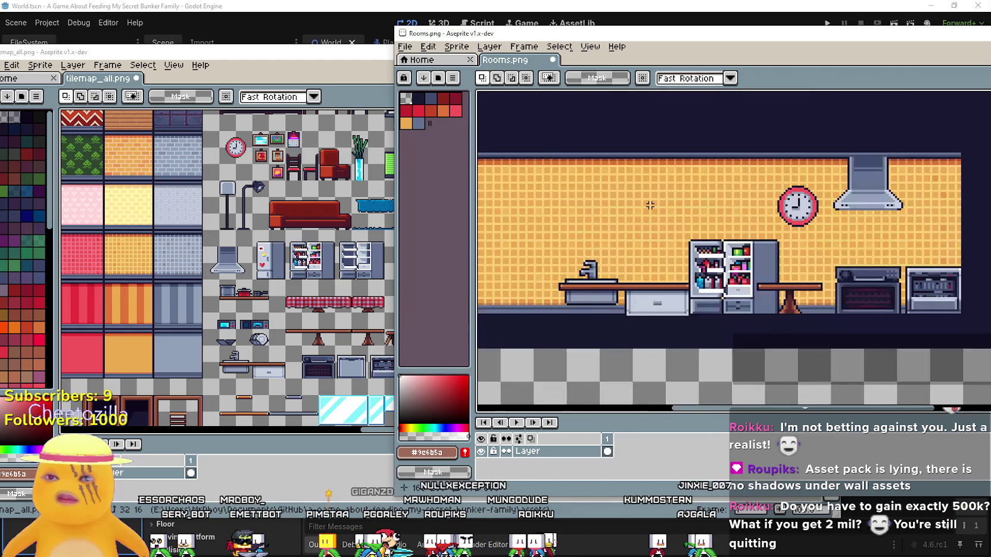
key("ctrl+v")
mouse_move(855, 248)
left_mouse_down()
mouse_move(588, 178)
mouse_move(572, 197)
left_mouse_up()
scroll(573, 196, "down", 3)
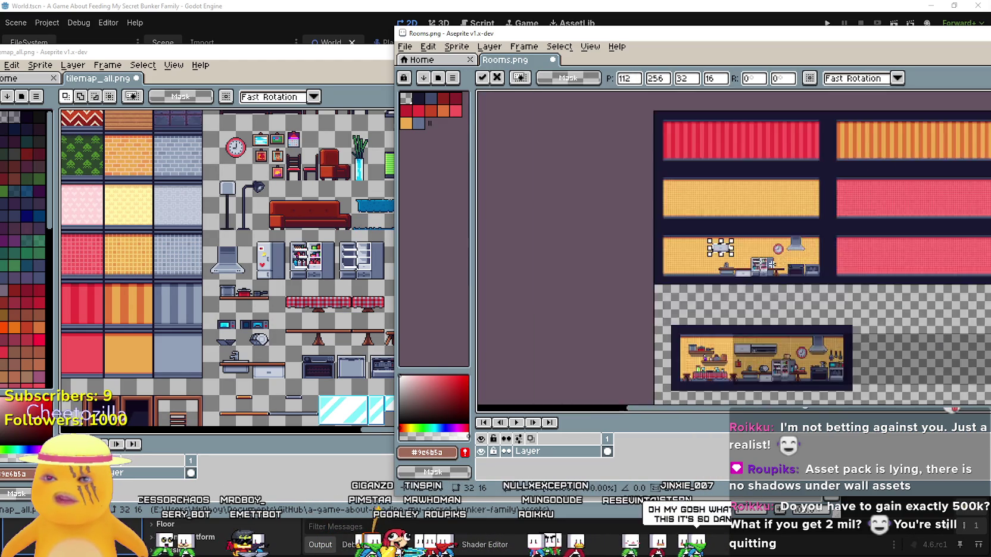
scroll(630, 161, "up", 2)
scroll(630, 161, "up", 1)
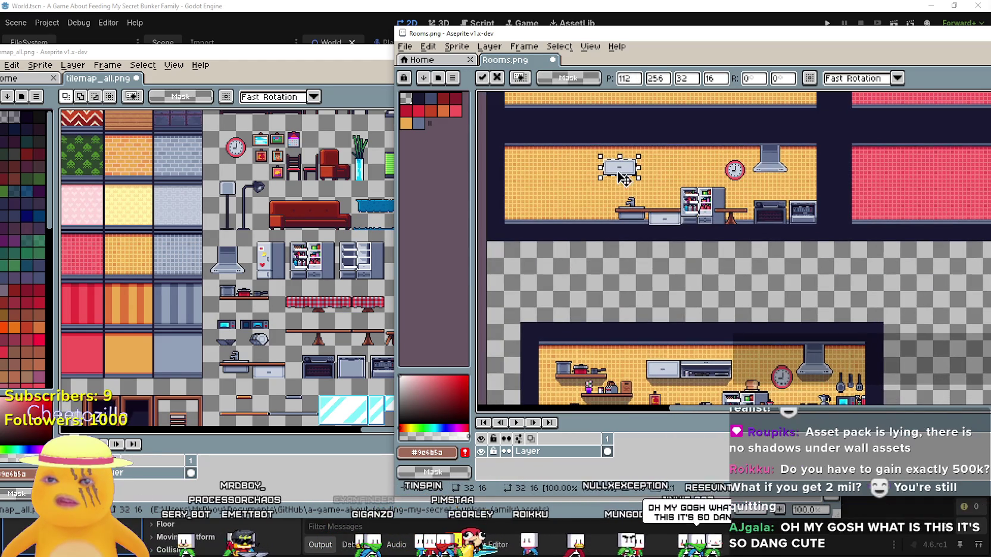
Step: Select the dark wall unit on the tile sheet, paste it into Rooms.png and commit it
mouse_move(293, 310)
left_mouse_down()
mouse_move(285, 270)
mouse_move(290, 288)
left_mouse_up()
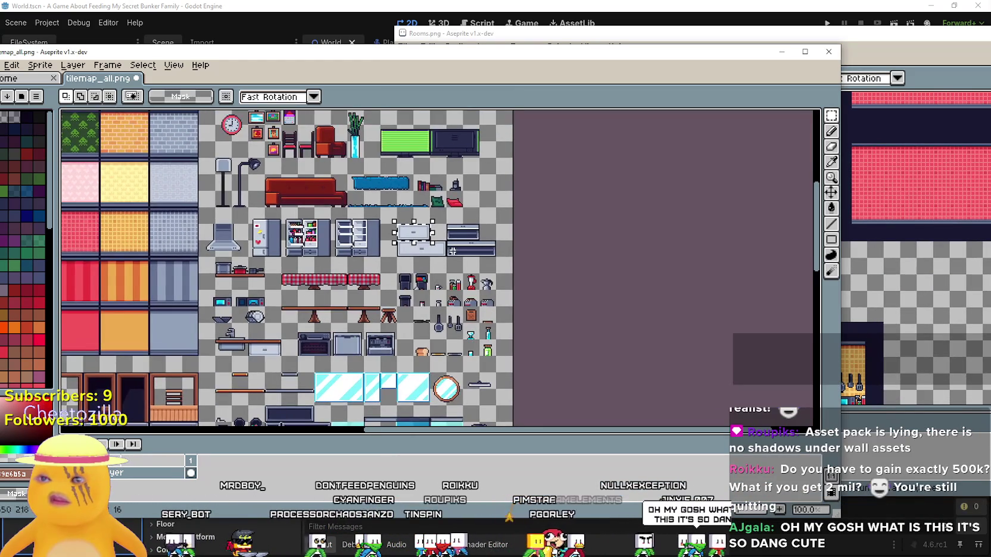
left_click_drag(444, 239, 499, 259)
key("alt+Tab")
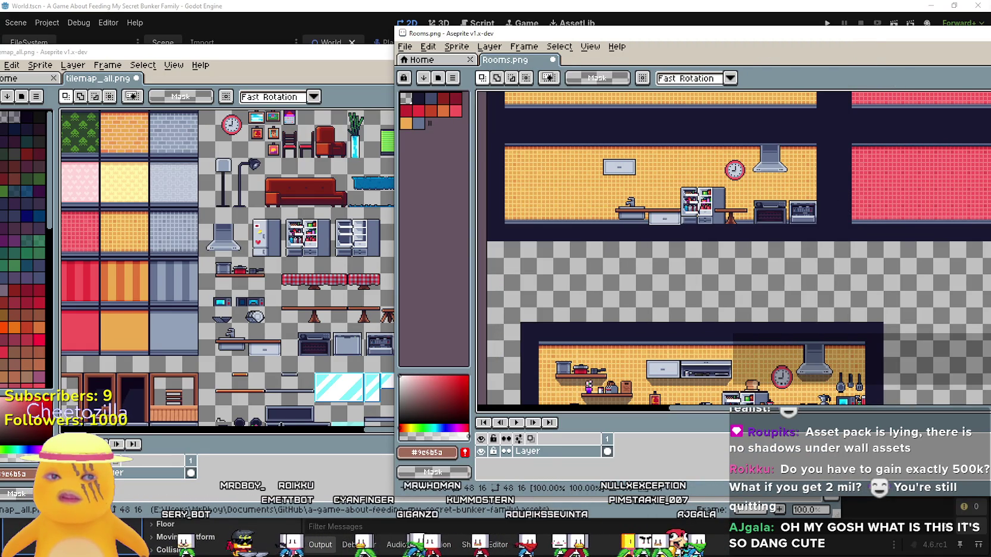
key("ctrl+v")
key("Return")
scroll(595, 242, "down", 3)
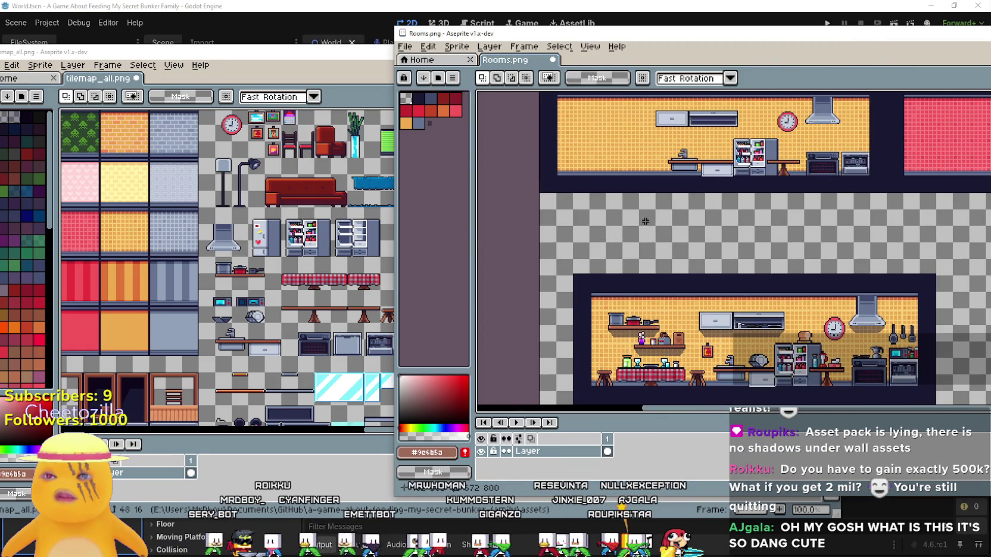
Step: Copy the red table from the tile sheet and place it in the top kitchen of Rooms.png
left_click(344, 254)
key("ctrl+c")
left_click(849, 53)
key("ctrl+v")
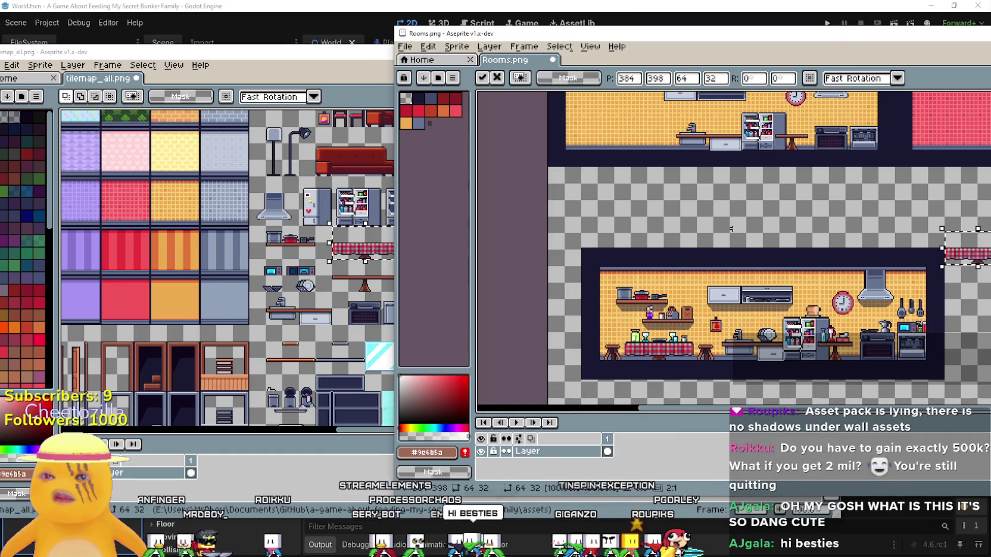
mouse_move(953, 250)
left_mouse_down()
mouse_move(714, 198)
mouse_move(638, 140)
mouse_move(609, 133)
mouse_move(611, 151)
mouse_move(655, 157)
mouse_move(632, 167)
left_mouse_up()
scroll(614, 150, "up", 1)
scroll(625, 148, "up", 2)
scroll(623, 149, "up", 1)
scroll(633, 167, "down", 1)
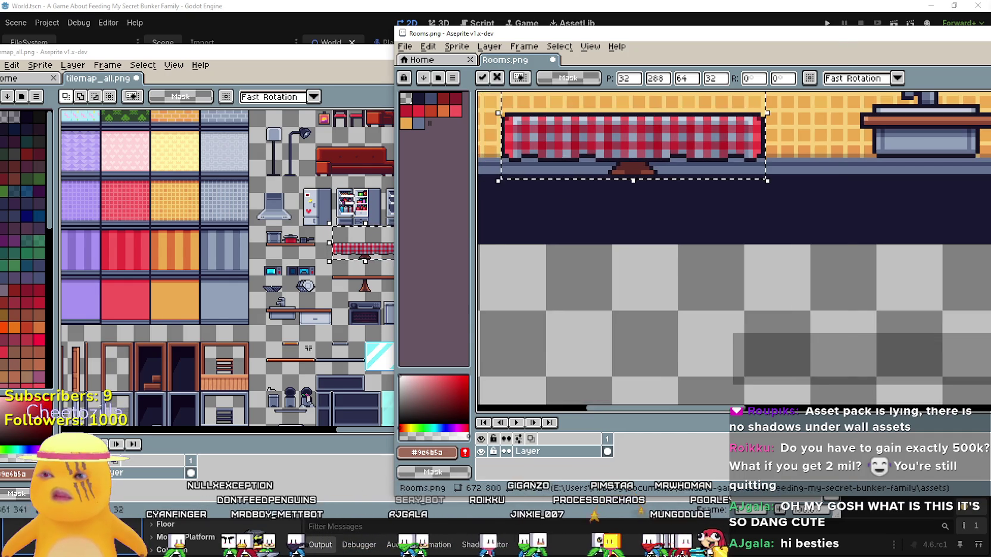
Step: Copy the 16×16 stool from the tile sheet and paste it beside the red table
key("alt+Tab")
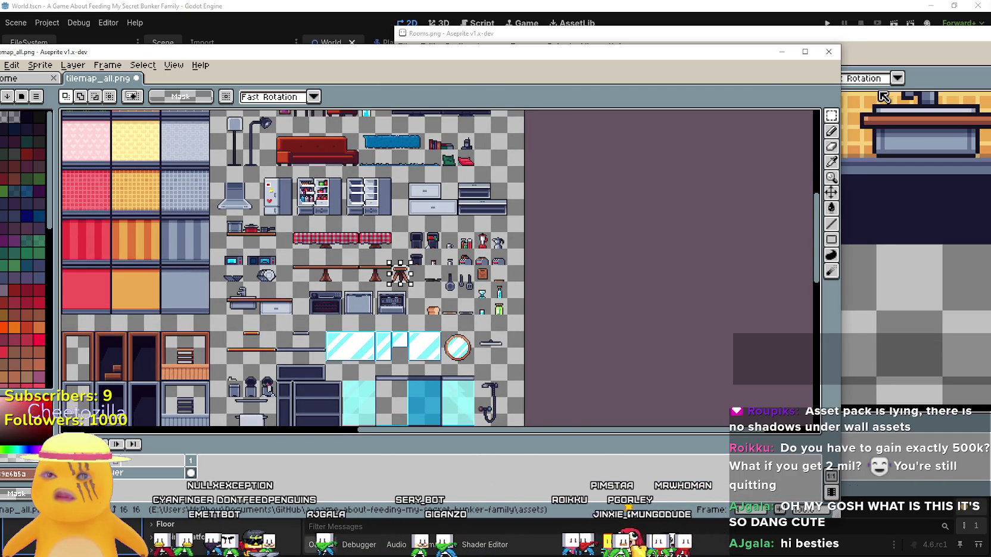
key("ctrl+c")
key("alt+Tab")
key("ctrl+v")
left_click_drag(893, 248, 831, 144)
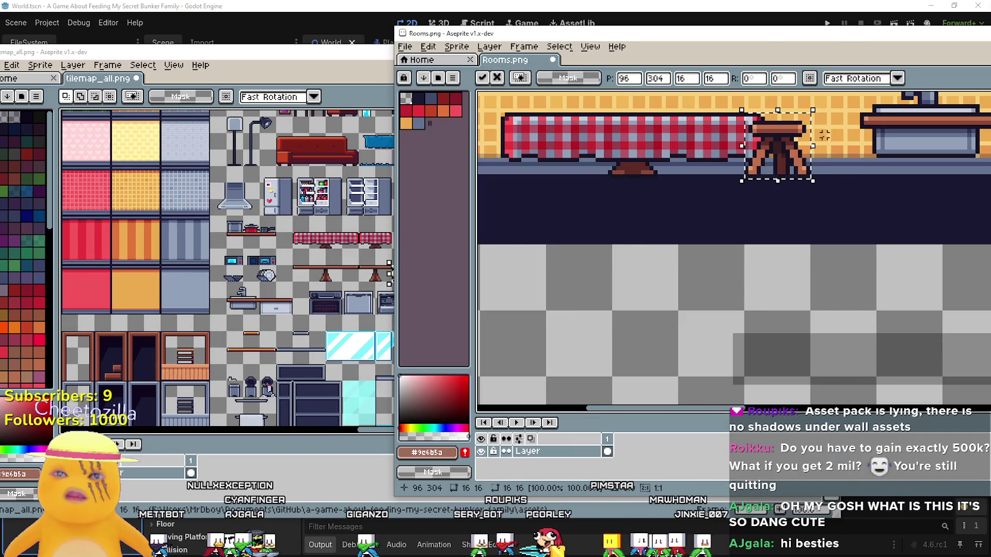
scroll(794, 168, "down", 2)
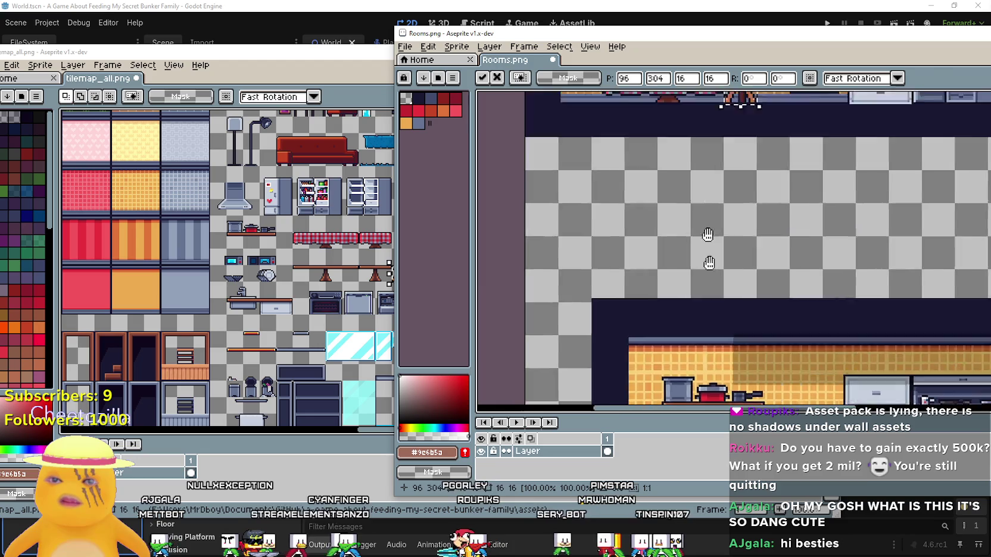
scroll(719, 137, "up", 2)
scroll(796, 203, "down", 2)
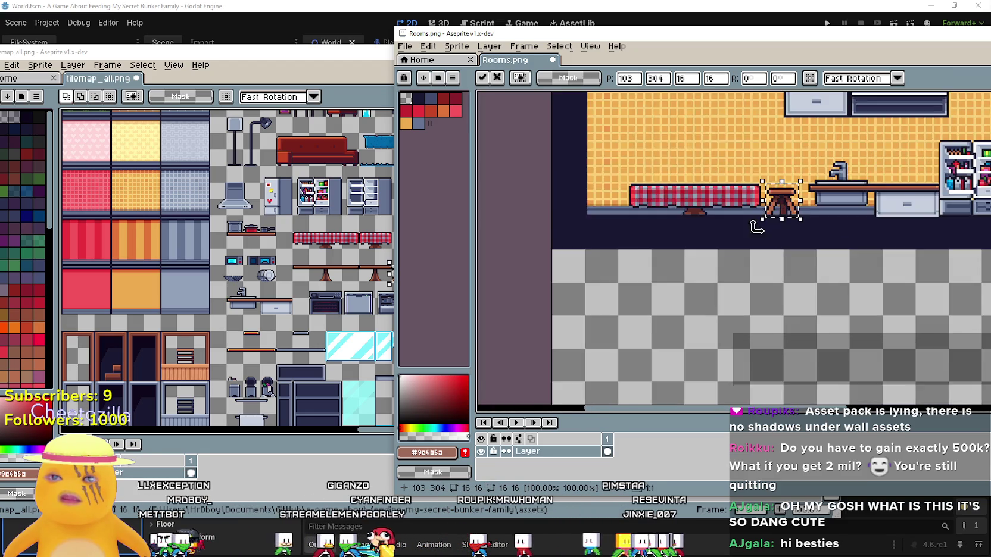
scroll(704, 403, "up", 1)
scroll(803, 243, "up", 4)
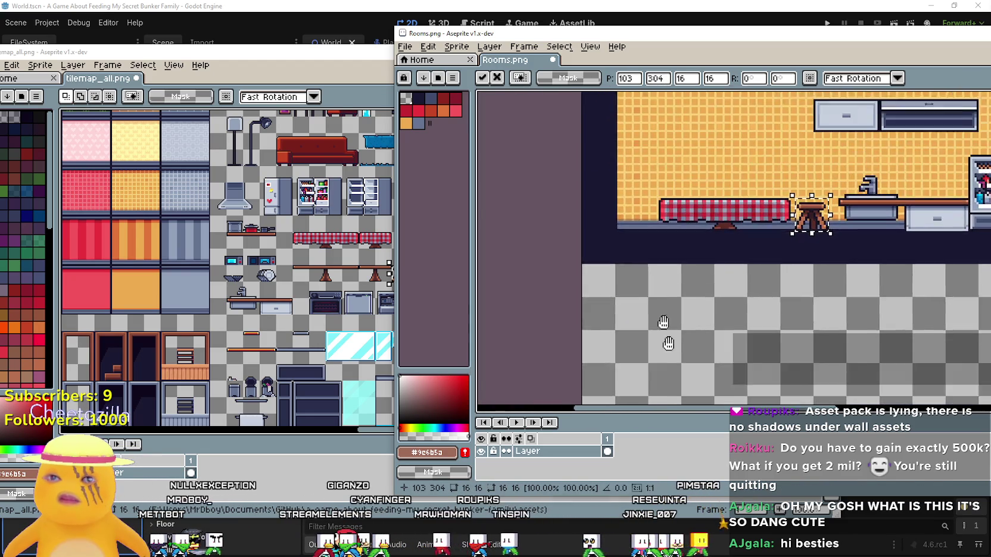
scroll(785, 262, "down", 4)
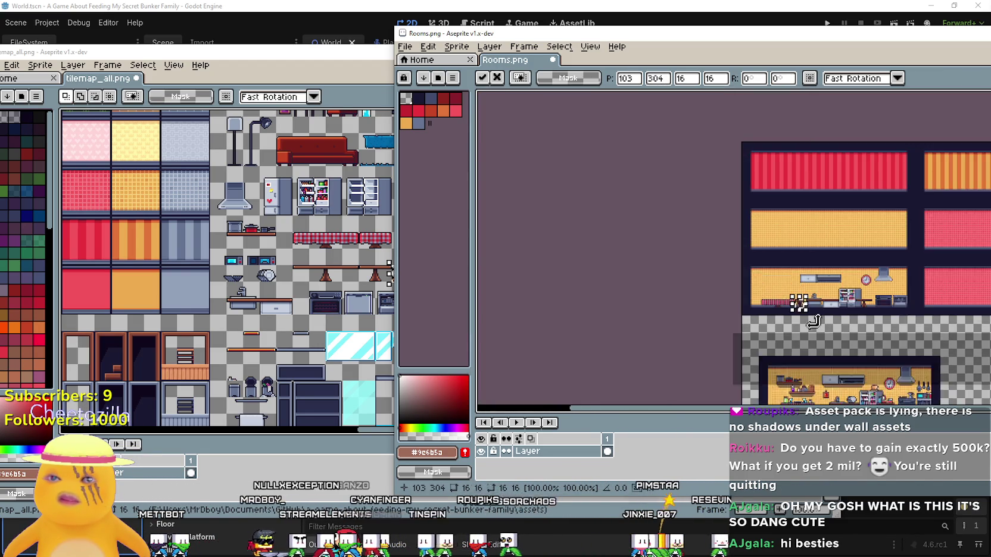
scroll(721, 262, "up", 4)
scroll(721, 262, "down", 5)
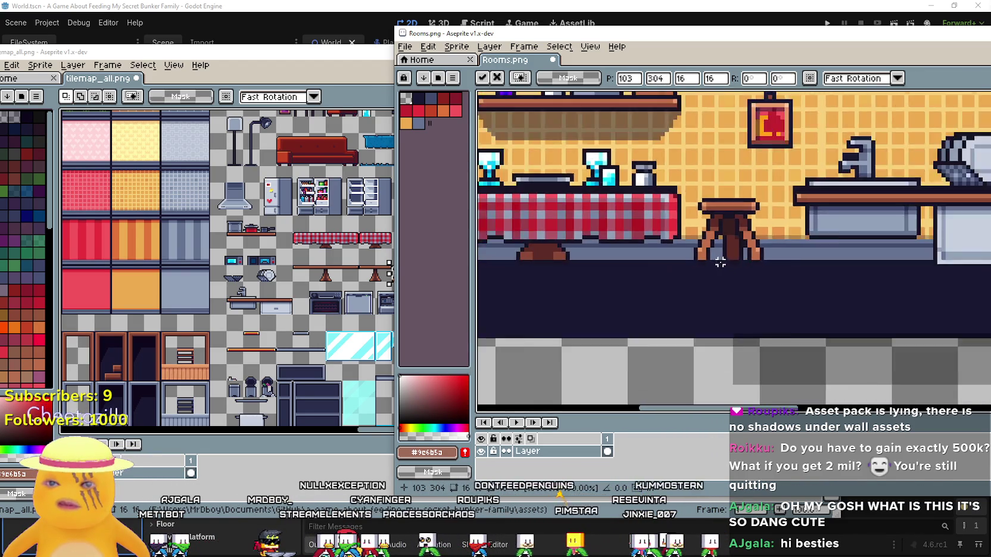
scroll(647, 232, "up", 2)
Step: Move the stool to the table's left end, 3 px right, snug at 19,304
mouse_move(988, 301)
left_mouse_down()
mouse_move(852, 169)
mouse_move(858, 194)
left_mouse_up()
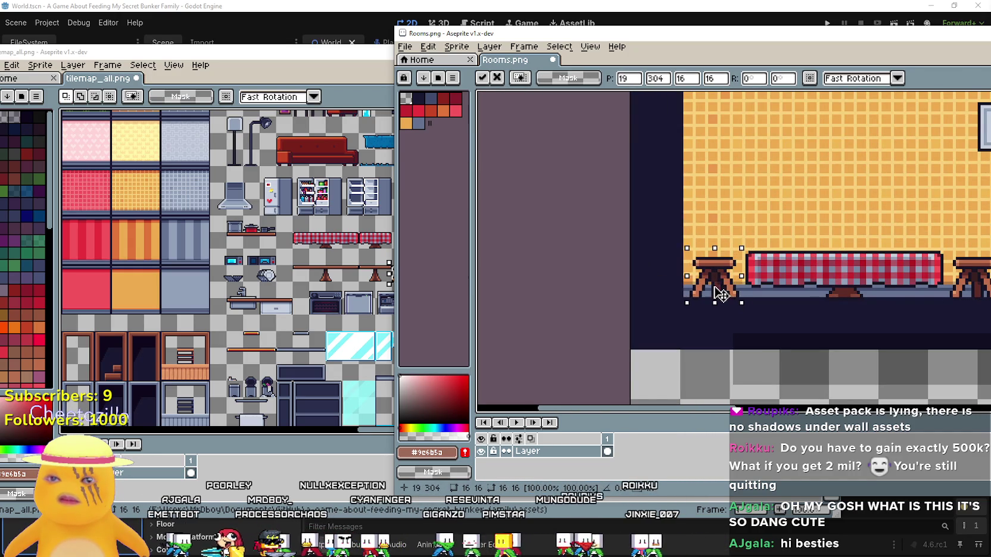
scroll(716, 280, "up", 2)
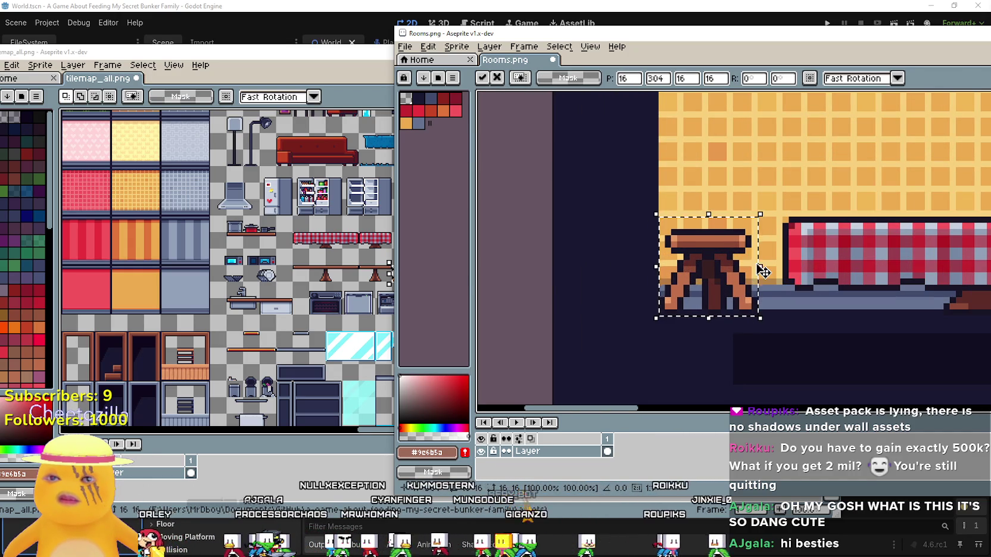
left_click_drag(763, 272, 782, 271)
scroll(604, 176, "down", 4)
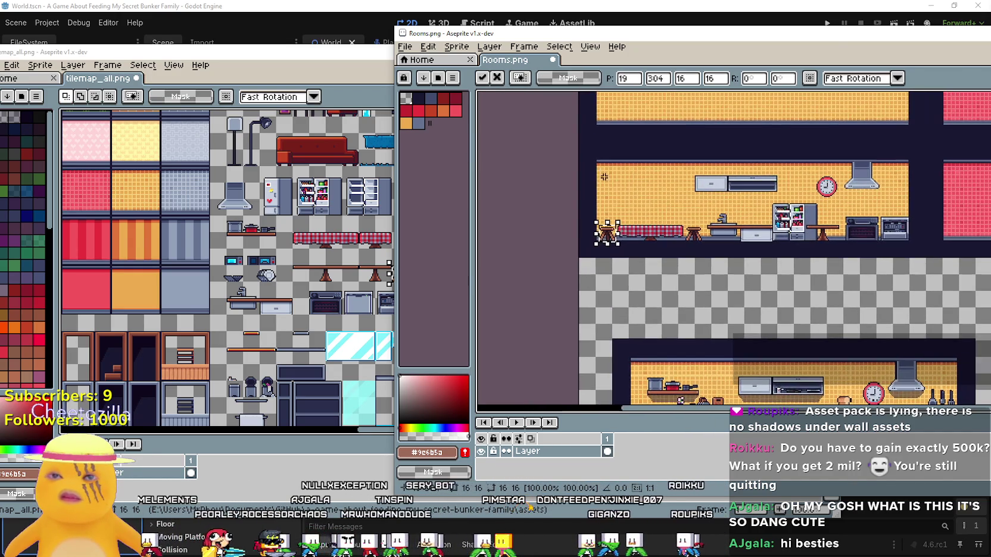
left_click(293, 357)
scroll(328, 290, "down", 3)
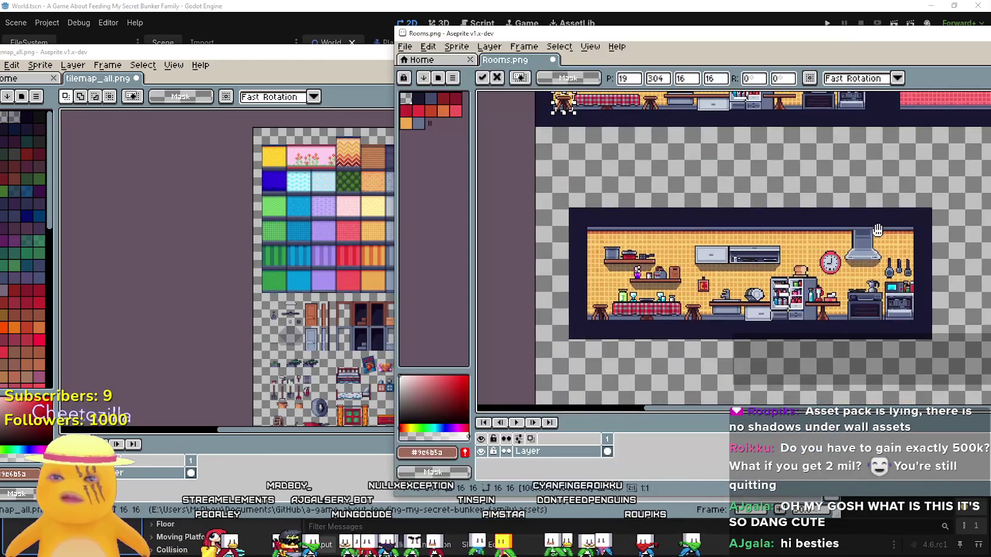
left_click(327, 290)
scroll(476, 280, "up", 2)
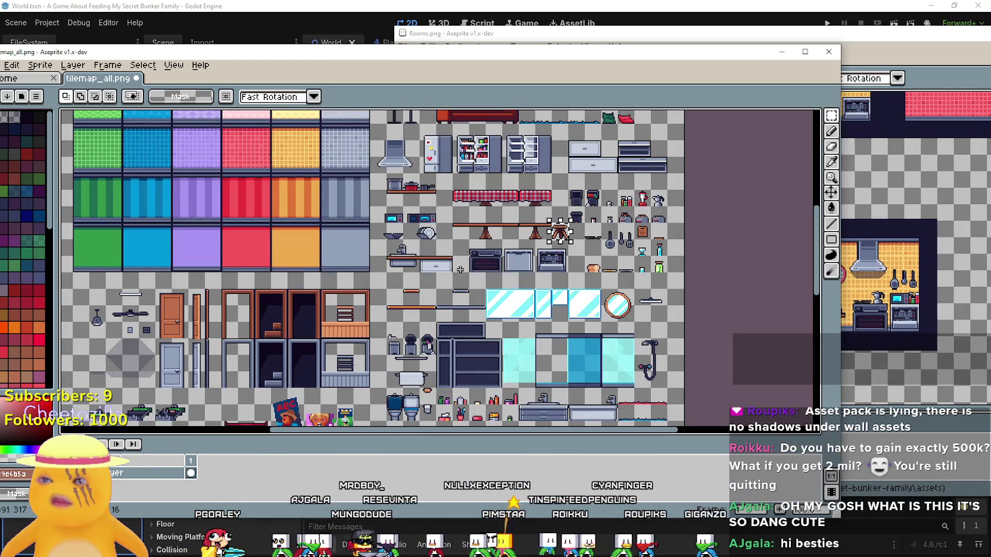
left_click(912, 293)
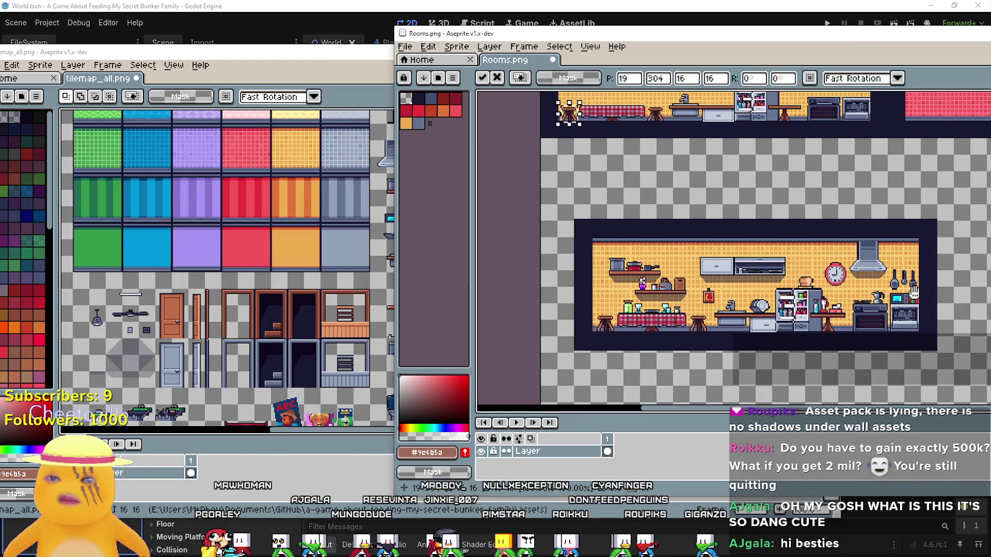
left_click(332, 266)
scroll(331, 267, "down", 3)
scroll(539, 150, "down", 7)
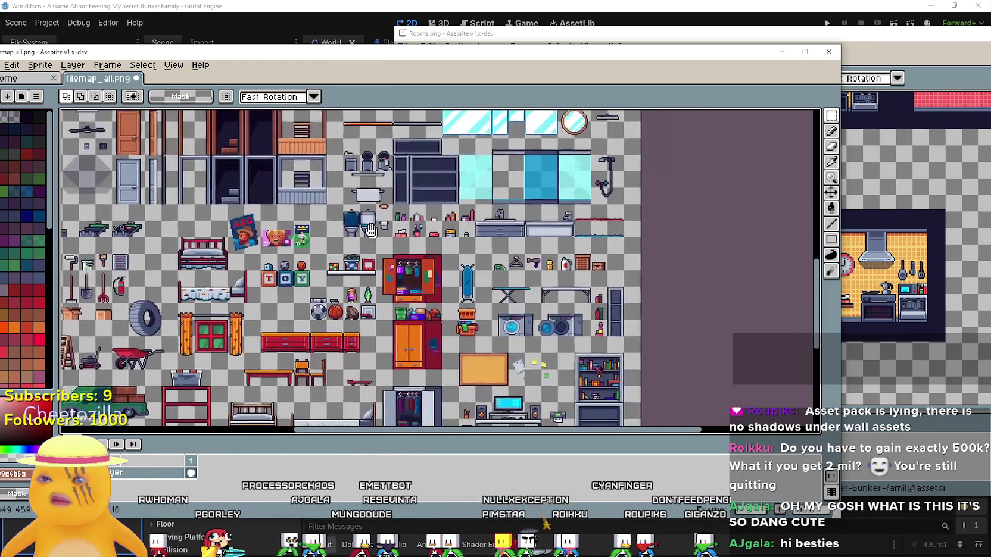
mouse_move(391, 141)
left_mouse_down()
mouse_move(549, 113)
mouse_move(606, 141)
mouse_move(570, 283)
mouse_move(441, 354)
mouse_move(437, 424)
mouse_move(417, 324)
mouse_move(434, 194)
mouse_move(429, 78)
mouse_move(429, 164)
mouse_move(439, 173)
left_mouse_up()
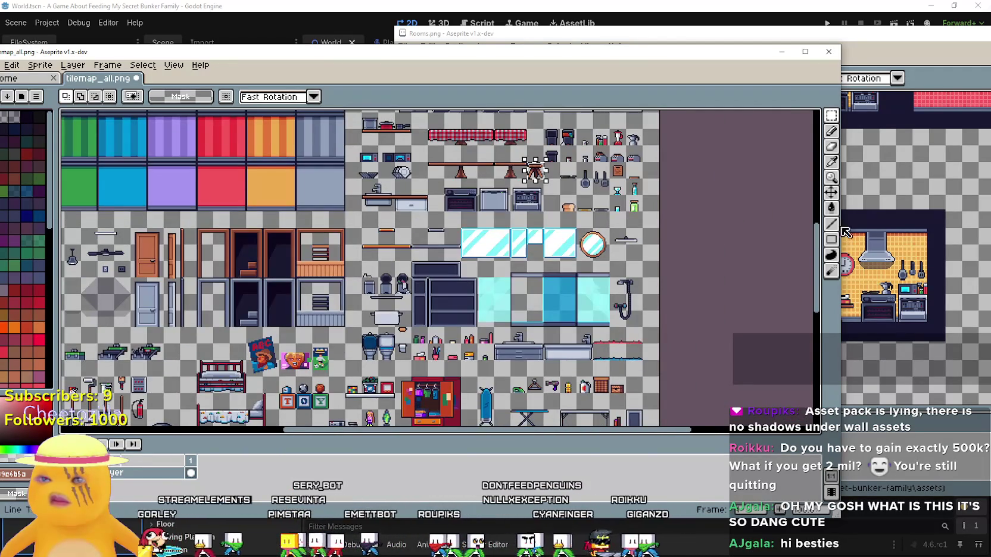
left_click(906, 289)
scroll(682, 278, "up", 4)
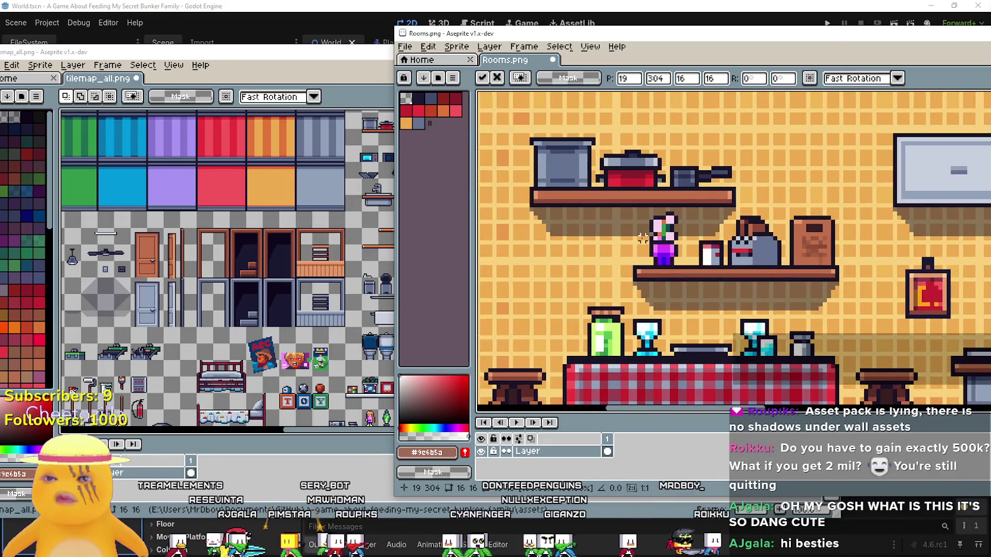
Step: Paste the copied pot shelf into Rooms.png high on the kitchen wall
left_click(243, 302)
scroll(471, 210, "up", 3)
scroll(474, 211, "down", 3)
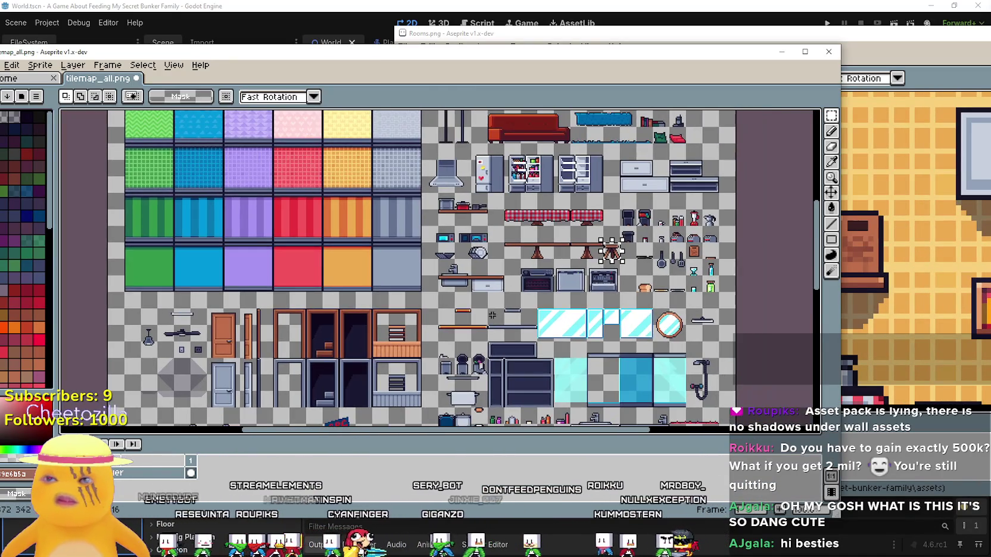
scroll(608, 250, "down", 2)
scroll(610, 250, "up", 2)
mouse_move(519, 129)
left_mouse_down()
mouse_move(499, 435)
mouse_move(554, 348)
left_mouse_up()
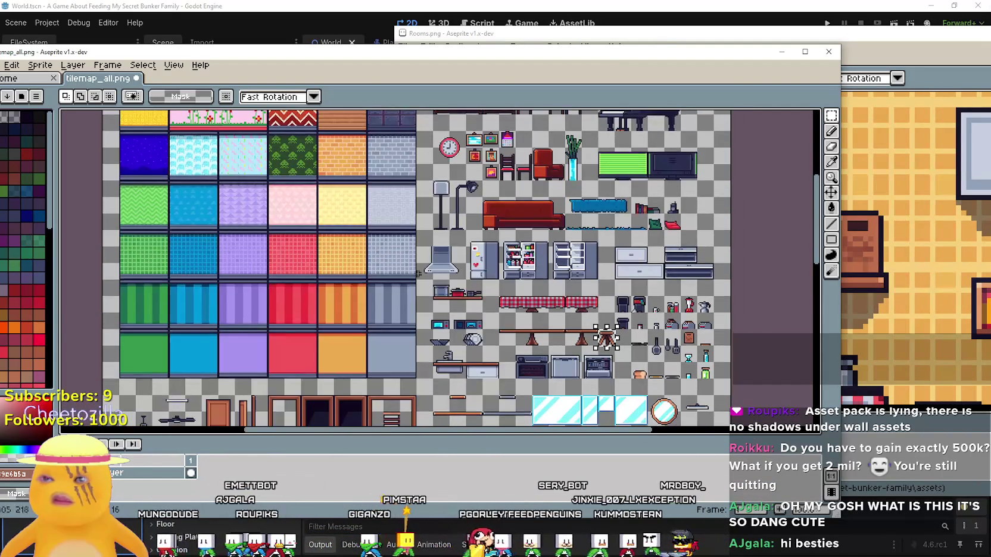
scroll(484, 330, "up", 2)
scroll(485, 330, "up", 1)
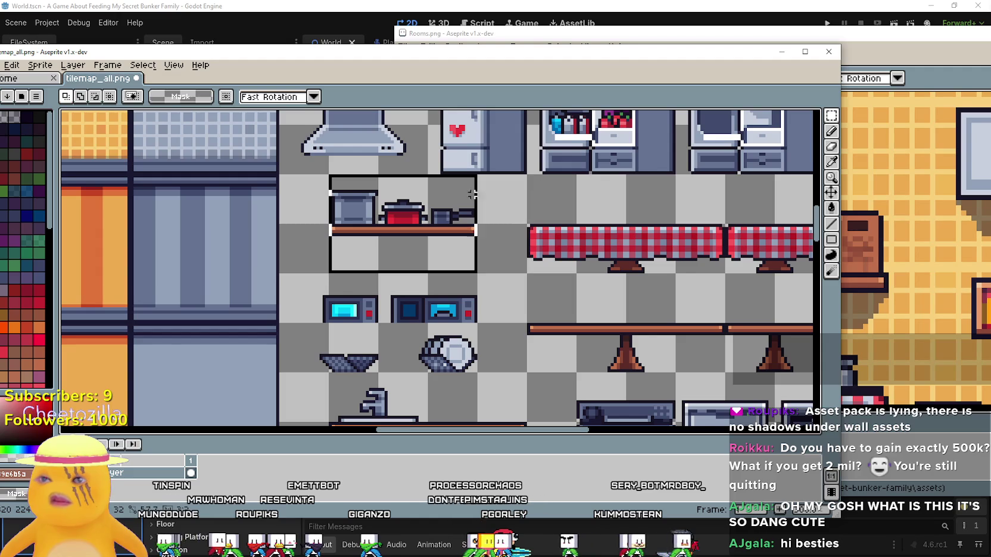
left_click(883, 57)
scroll(774, 250, "down", 3)
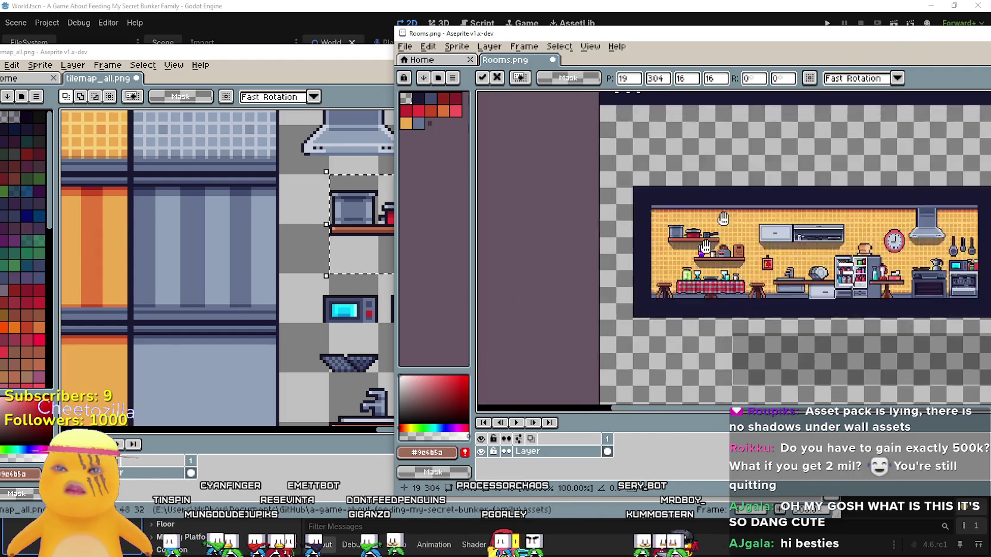
scroll(597, 285, "up", 3)
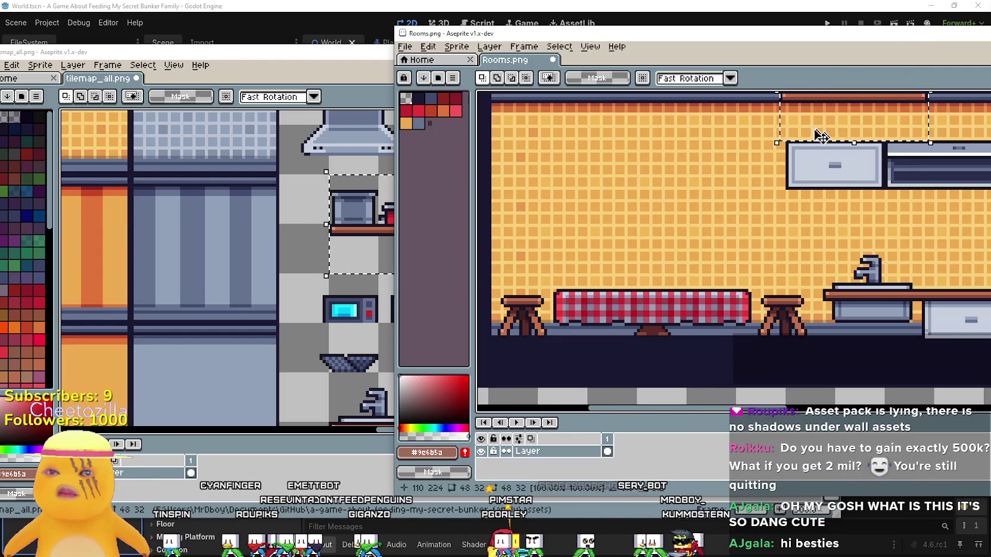
scroll(822, 136, "down", 1)
key("ctrl+v")
mouse_move(652, 167)
left_mouse_down()
mouse_move(641, 162)
mouse_move(660, 172)
mouse_move(648, 164)
left_mouse_up()
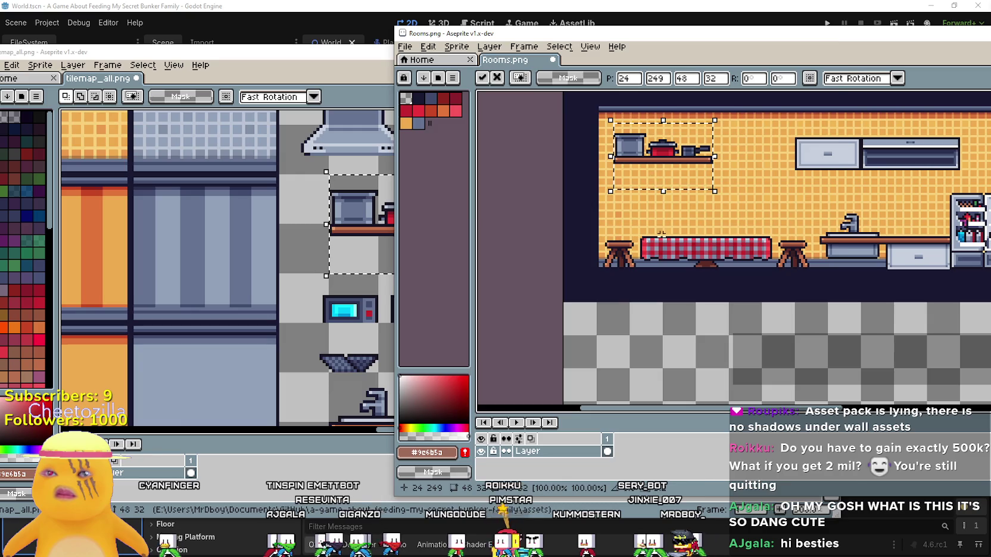
Step: Paste a second 48×32 pot shelf above the table, flipped horizontally with Shift+H
left_click(306, 276)
scroll(423, 291, "down", 3)
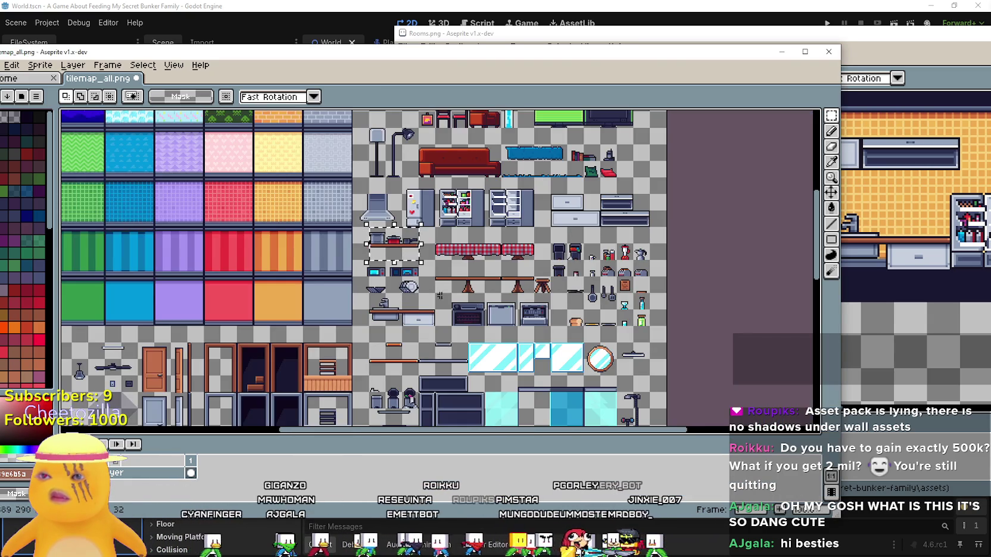
scroll(521, 375, "up", 4)
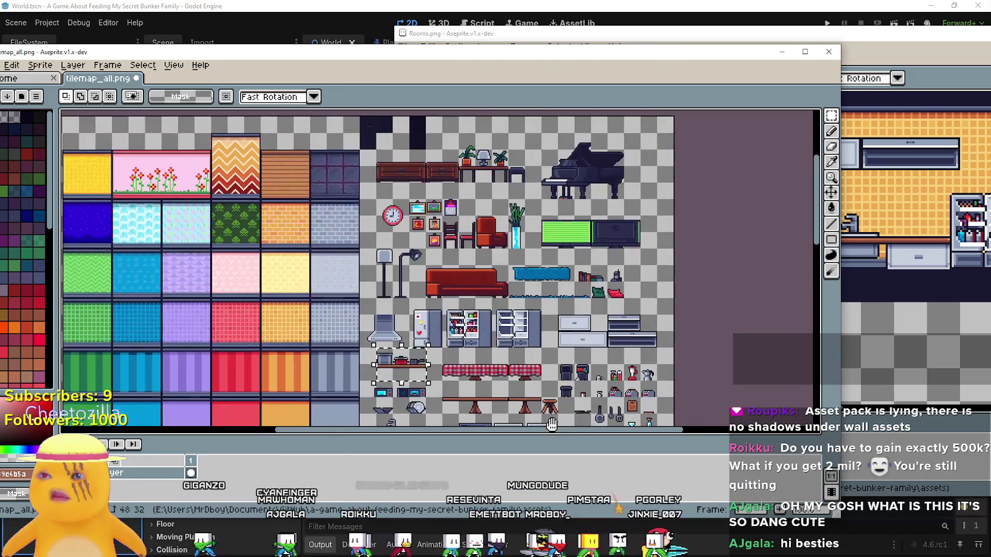
mouse_move(553, 424)
left_mouse_down()
mouse_move(495, 221)
mouse_move(495, 108)
mouse_move(539, 119)
mouse_move(625, 273)
mouse_move(595, 302)
mouse_move(591, 294)
left_mouse_up()
left_click(748, 214)
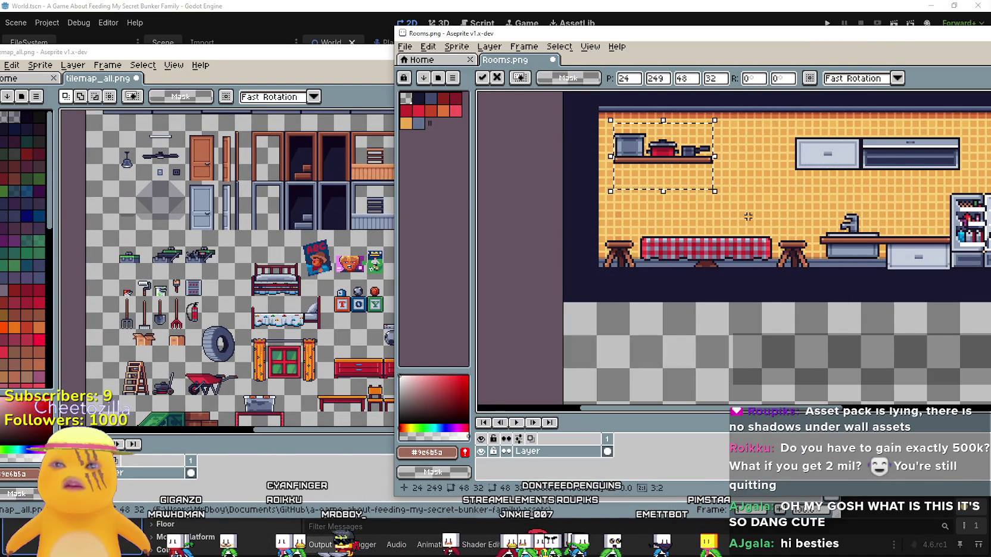
key("ctrl+v")
key("Return")
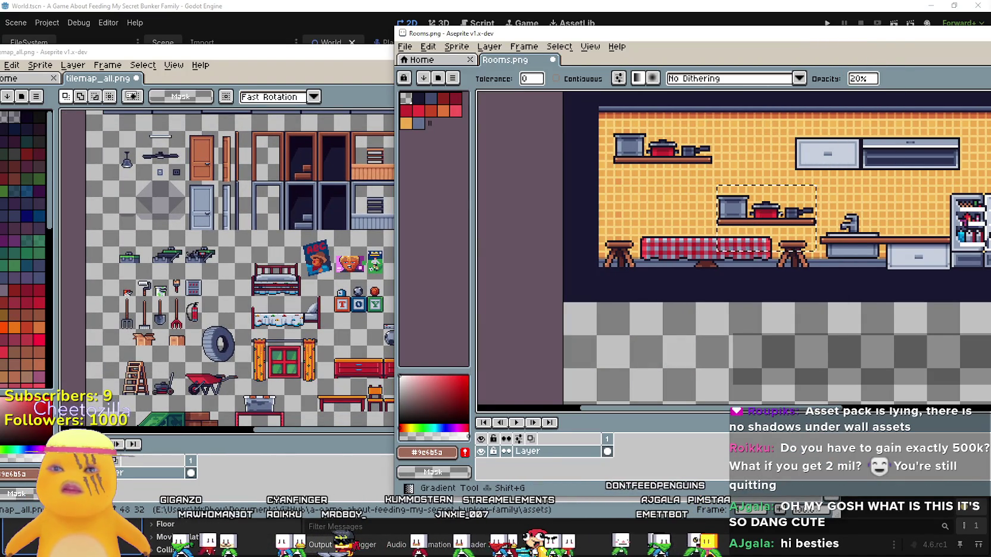
key("ctrl+z")
key("ctrl+v")
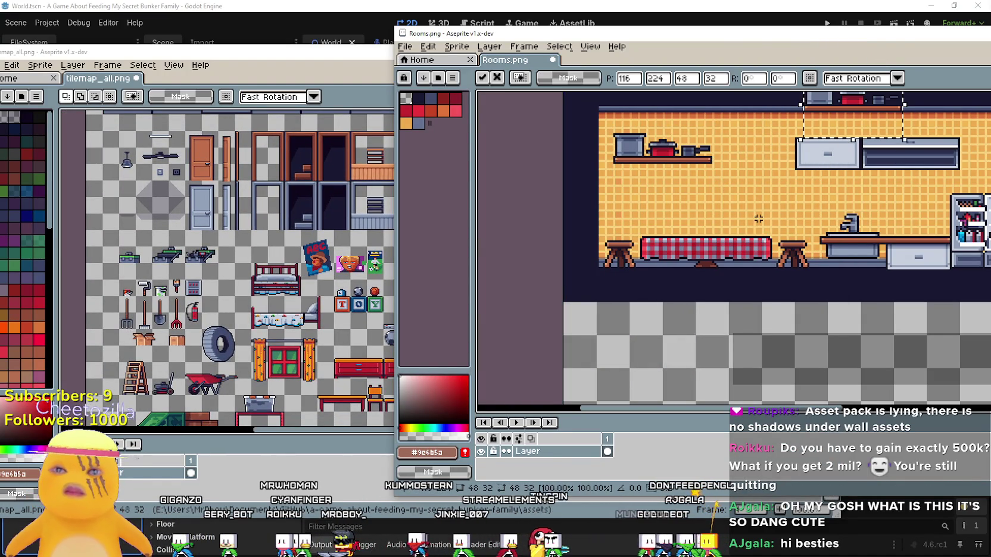
mouse_move(857, 132)
left_mouse_down()
mouse_move(658, 242)
mouse_move(730, 231)
left_mouse_up()
key("shift+h")
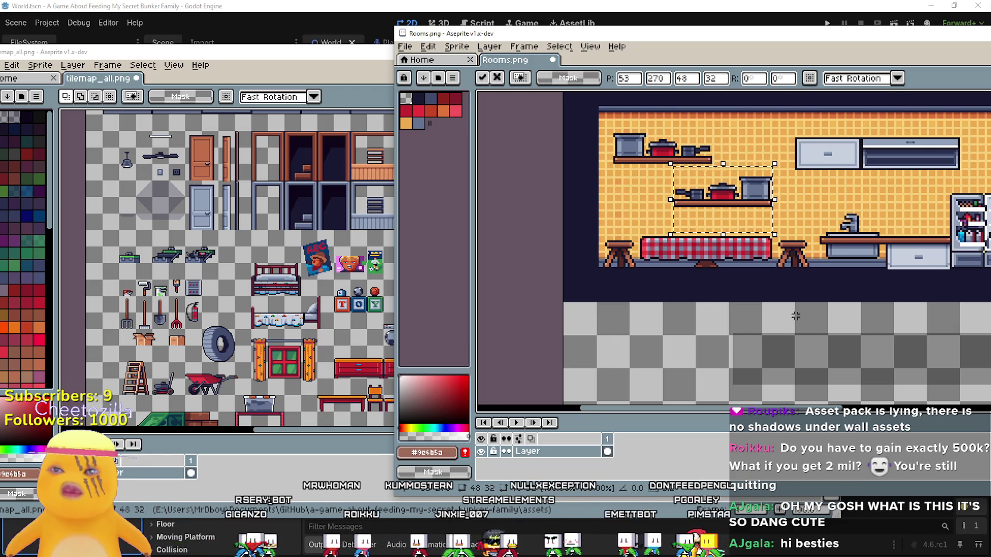
key("Return")
Step: Save Rooms.png and return to the Godot editor
scroll(769, 279, "down", 3)
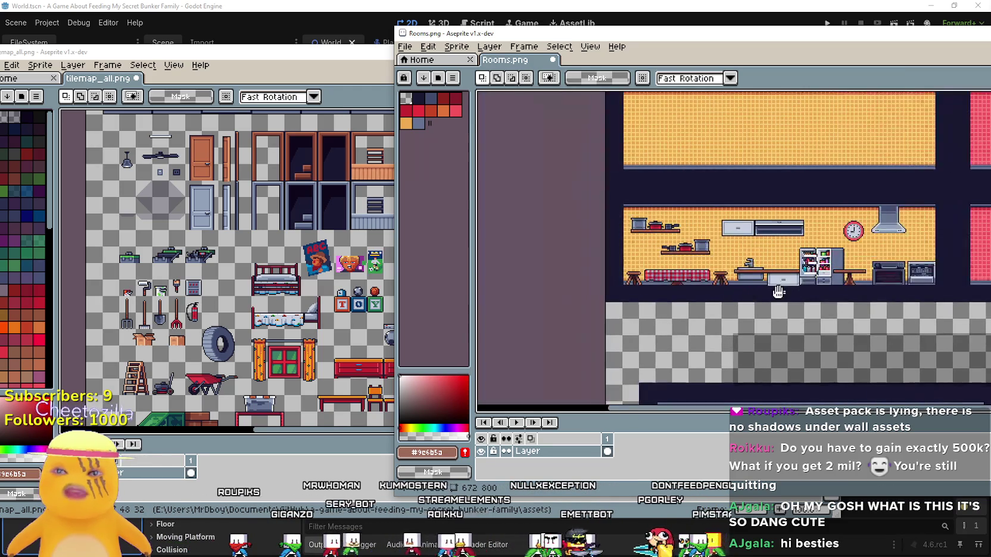
key("ctrl+s")
key("alt+Tab")
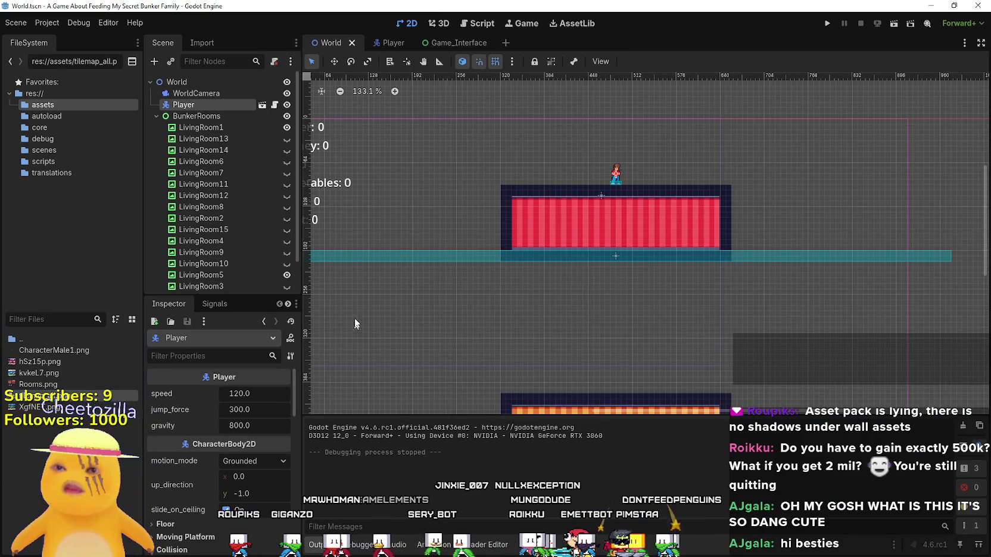
Step: Select LivingRoom5 and make its atlas texture unique
scroll(353, 321, "down", 1)
scroll(225, 230, "down", 2)
scroll(584, 296, "down", 2)
scroll(606, 347, "down", 1)
left_click_drag(605, 347, 562, 259)
left_click(563, 260)
scroll(563, 259, "up", 2)
left_click(256, 404)
scroll(246, 448, "down", 4)
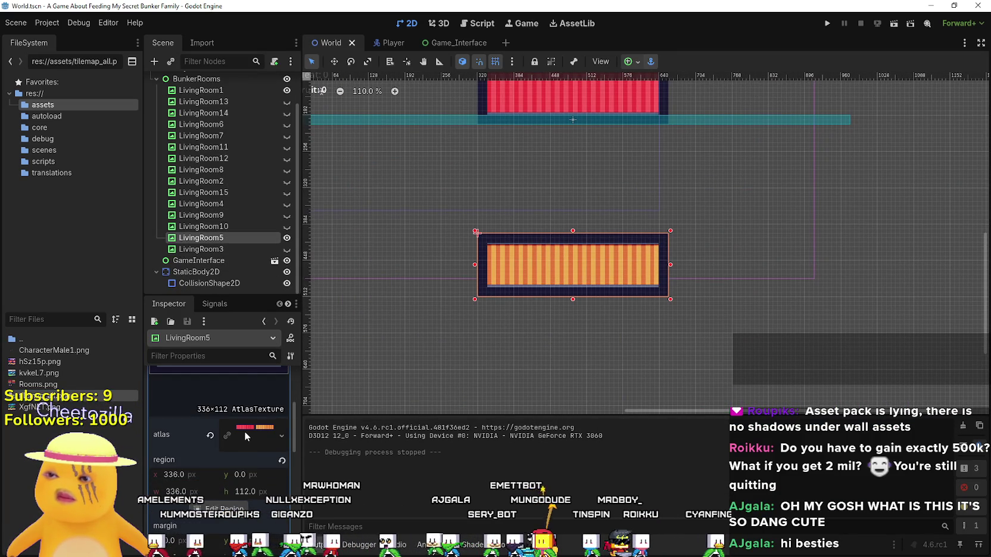
right_click(244, 434)
left_click(203, 411)
left_click(204, 404)
right_click(234, 406)
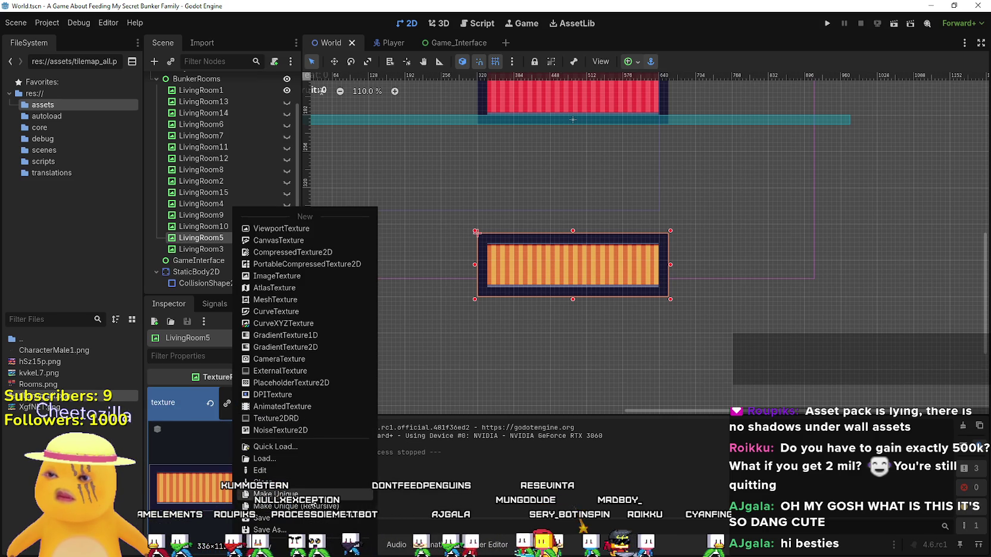
left_click(276, 495)
Step: Draw the texture region around the kitchen at 0,224, 336×112
left_click(202, 464)
left_click(234, 463)
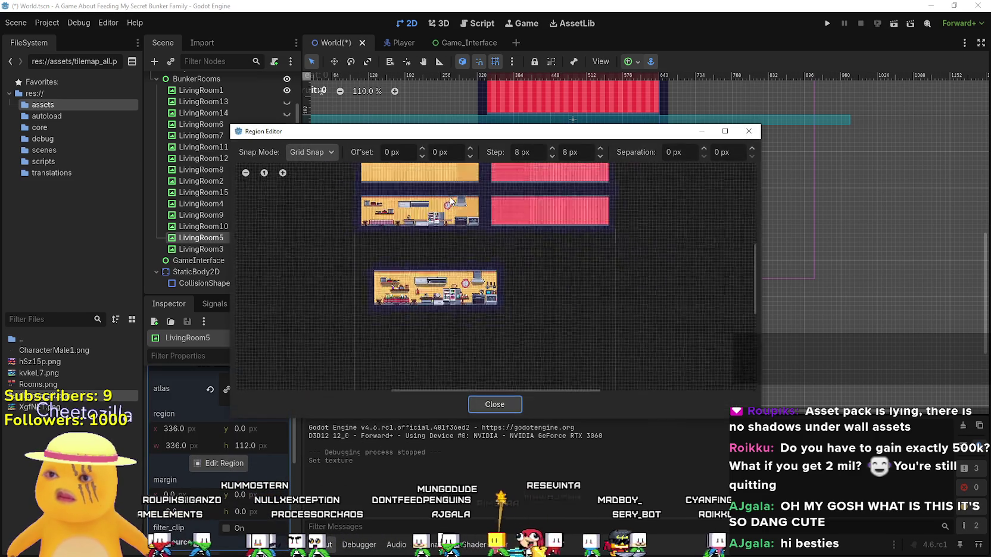
scroll(451, 201, "up", 5)
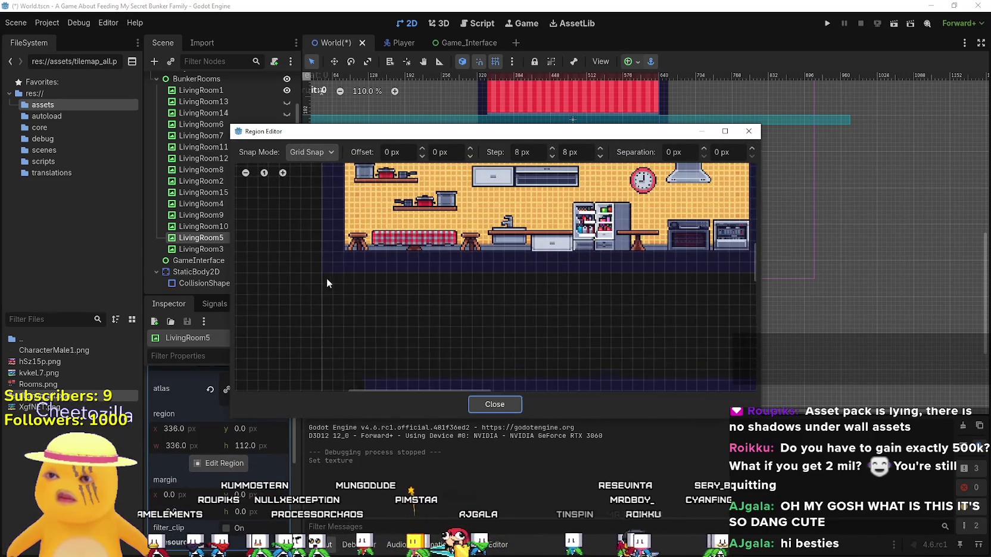
left_click_drag(322, 168, 735, 269)
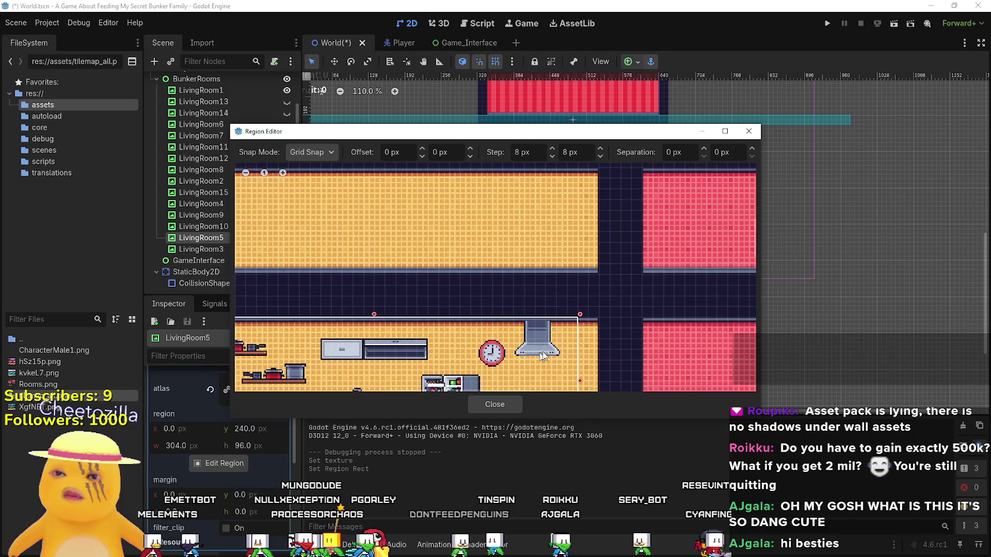
left_click_drag(580, 314, 625, 296)
scroll(528, 321, "down", 1)
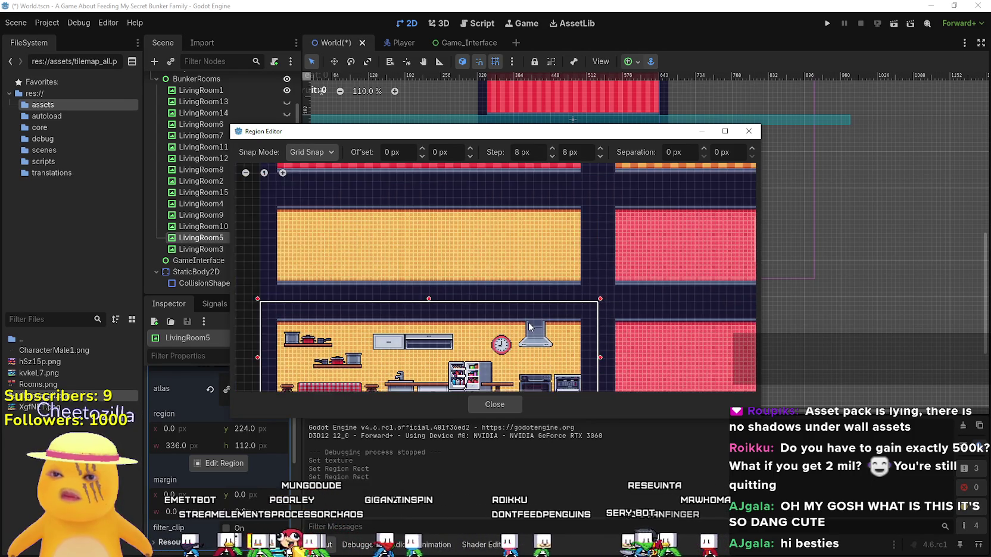
scroll(528, 322, "down", 2)
left_click(508, 402)
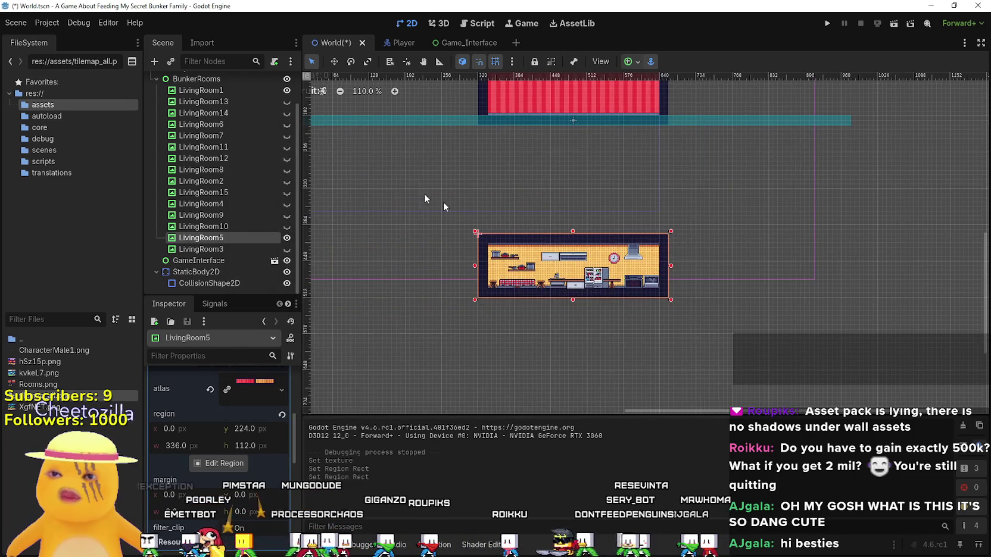
scroll(424, 190, "up", 1)
Step: With the Move tool (W), shift the LivingRoom5 kitchen up and left
key("w")
mouse_move(588, 279)
left_mouse_down()
mouse_move(573, 181)
mouse_move(553, 158)
mouse_move(582, 219)
left_mouse_up()
scroll(553, 158, "up", 2)
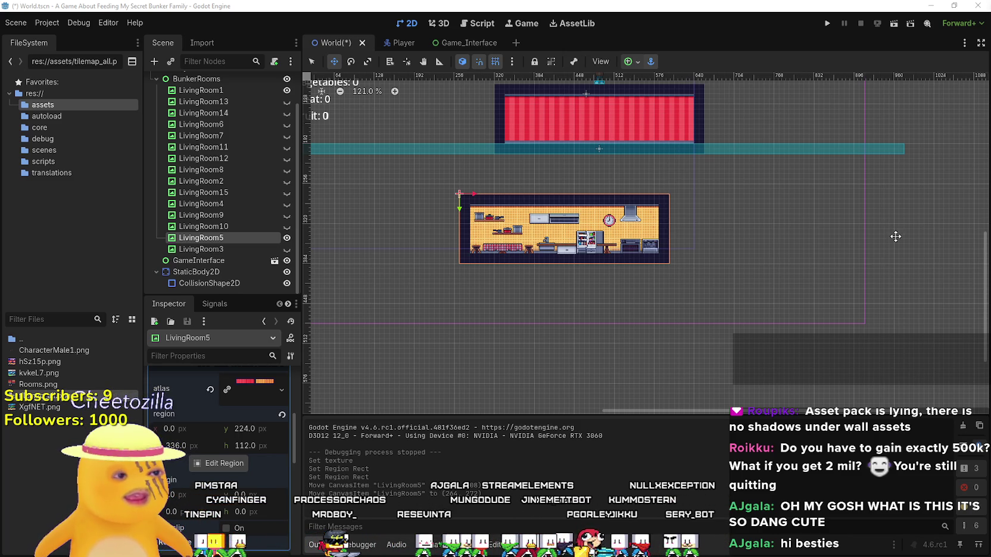
scroll(670, 234, "up", 2)
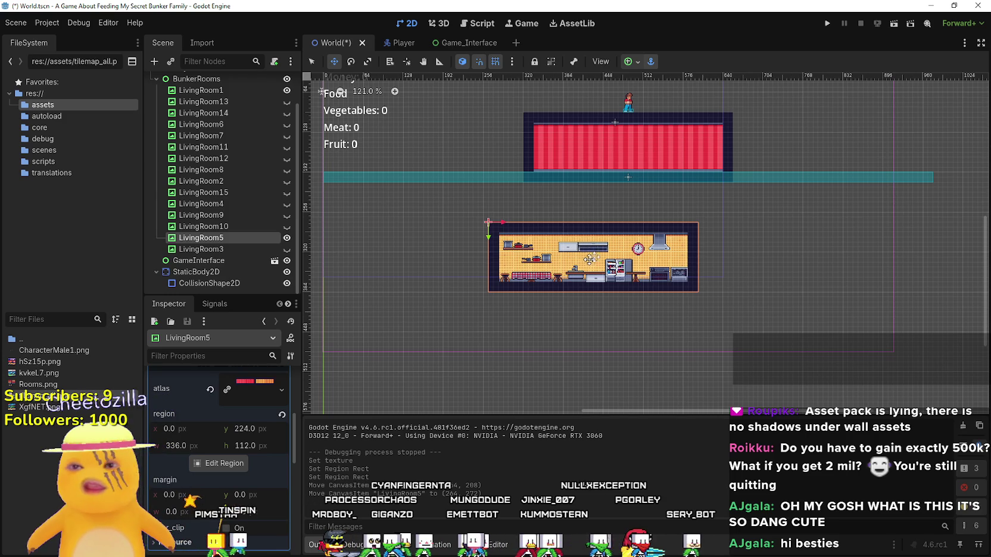
Step: Drag the kitchen right, then left and down, toward the red room
left_click_drag(587, 261, 657, 228)
scroll(657, 228, "up", 1)
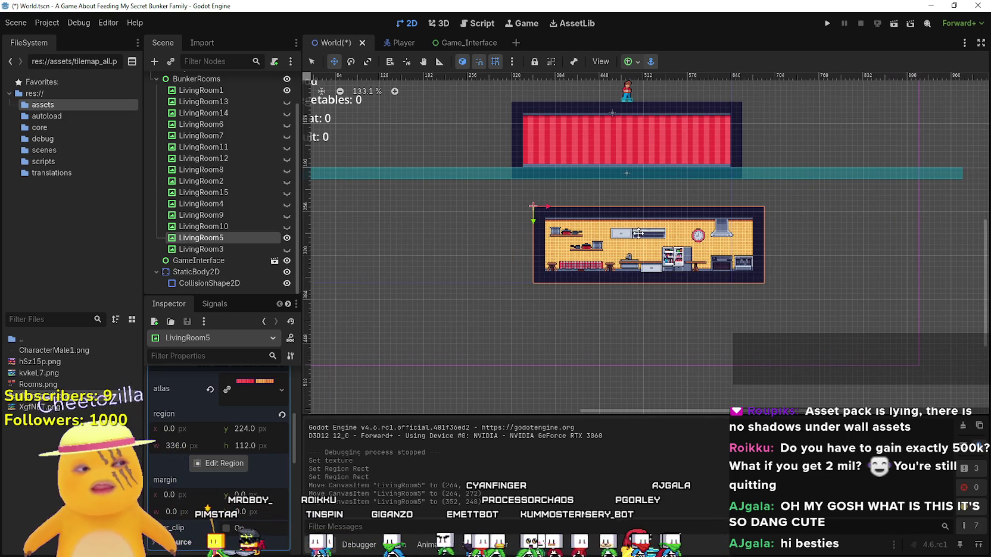
mouse_move(637, 233)
left_mouse_down()
mouse_move(520, 233)
mouse_move(503, 250)
mouse_move(652, 263)
mouse_move(642, 290)
mouse_move(563, 350)
left_mouse_up()
scroll(571, 296, "down", 4)
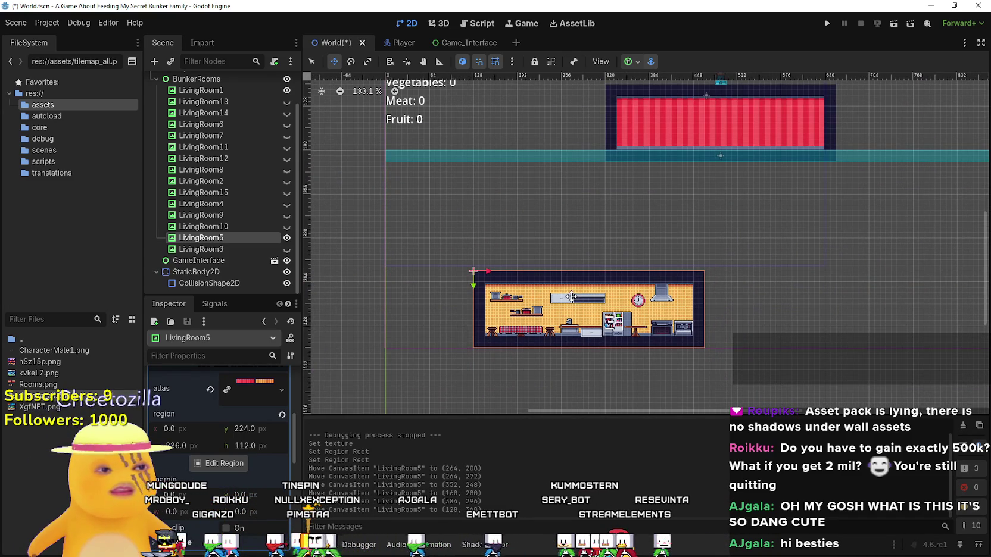
left_click_drag(636, 304, 563, 288)
left_click_drag(852, 279, 875, 279)
scroll(875, 279, "up", 2)
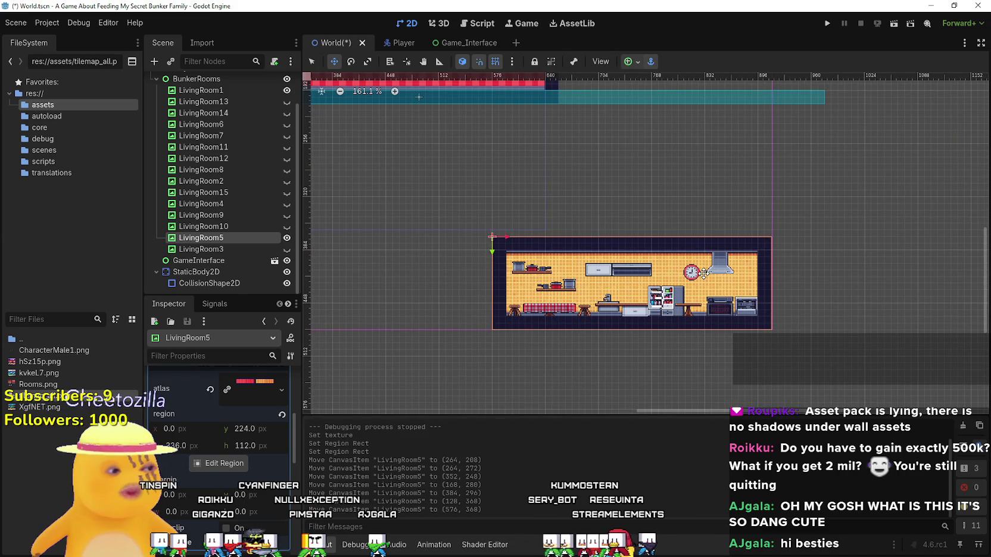
scroll(704, 272, "down", 2)
scroll(704, 271, "up", 2)
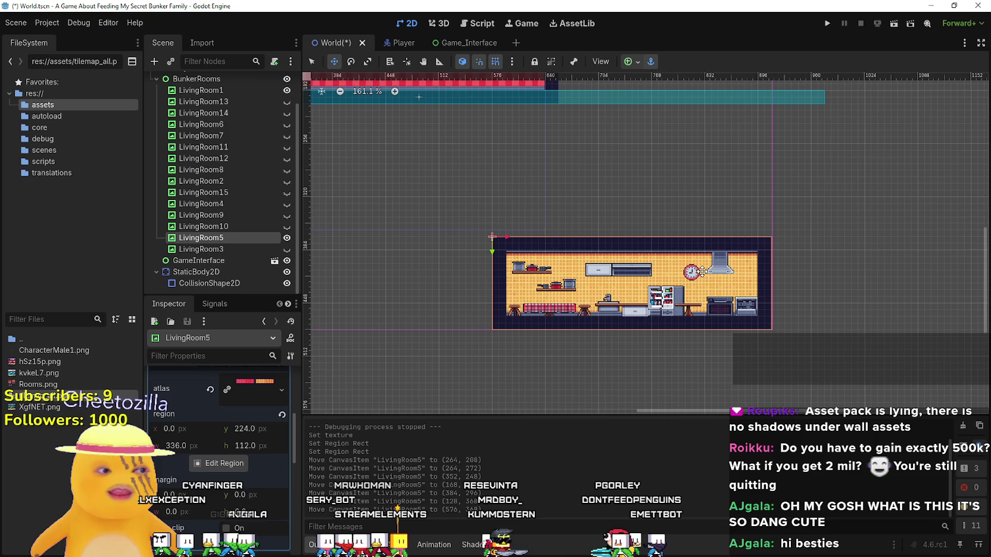
scroll(704, 271, "down", 3)
scroll(706, 269, "up", 5)
scroll(715, 266, "down", 2)
scroll(731, 350, "up", 2)
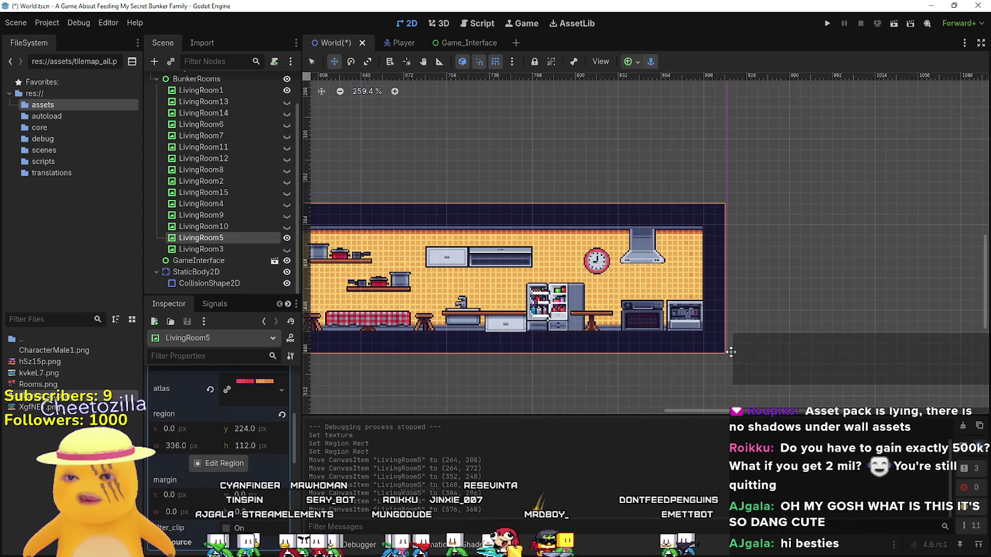
scroll(731, 349, "down", 3)
Step: Move the kitchen up directly under the red room's teal floor strip at (320, 208)
left_click_drag(730, 350, 950, 297)
scroll(950, 296, "down", 2)
scroll(782, 262, "up", 2)
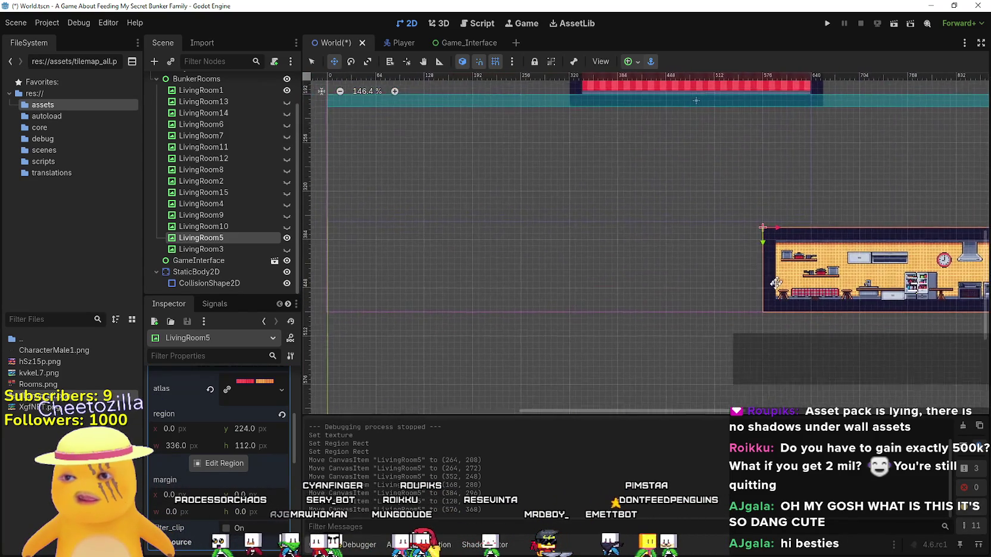
mouse_move(782, 263)
left_mouse_down()
mouse_move(606, 303)
mouse_move(517, 212)
mouse_move(471, 185)
left_mouse_up()
scroll(536, 250, "down", 1)
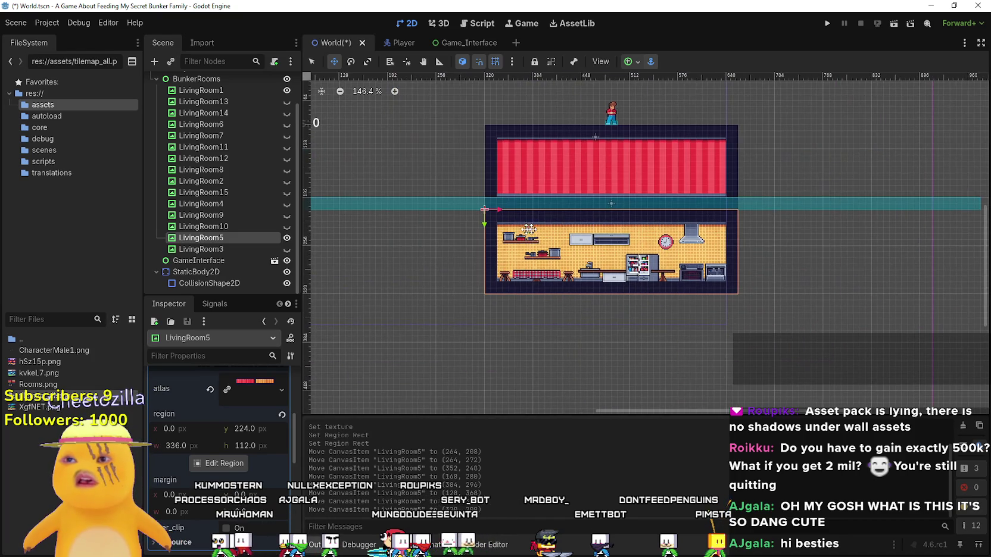
left_click_drag(571, 269, 654, 251)
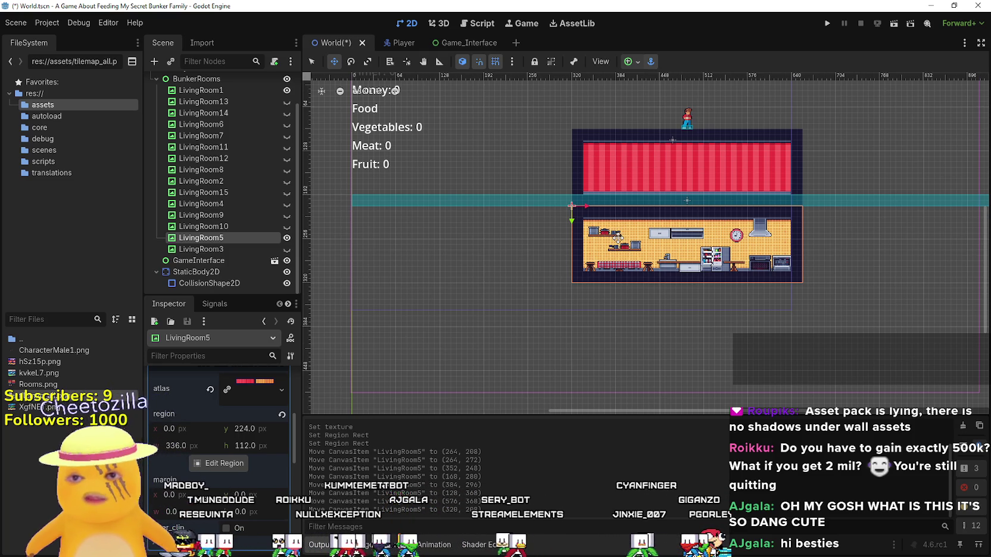
Step: Place the kitchen to the right of the red room, level on the same floor
mouse_move(633, 245)
left_mouse_down()
mouse_move(535, 265)
mouse_move(574, 294)
mouse_move(525, 289)
left_mouse_up()
scroll(599, 287, "up", 1)
scroll(599, 287, "down", 3)
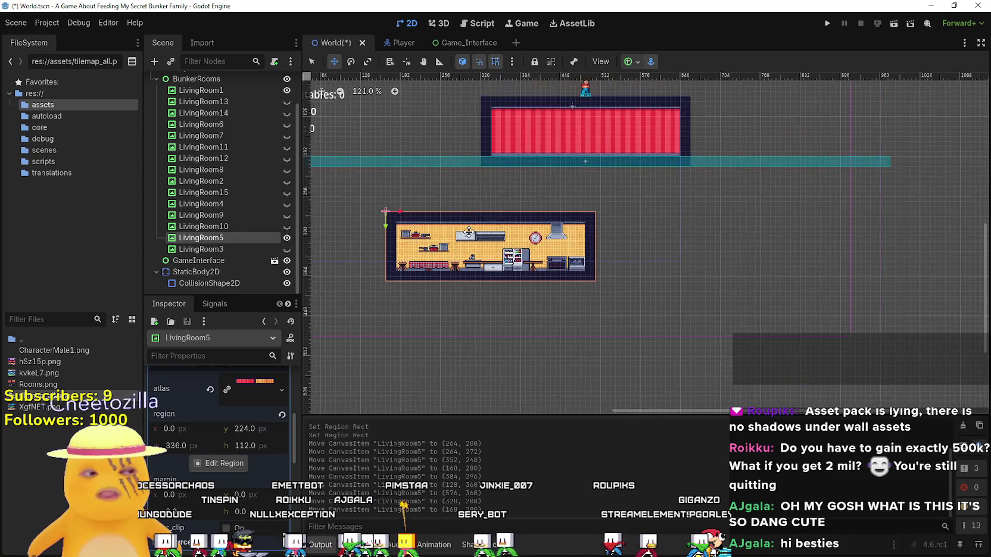
left_click_drag(495, 237, 495, 227)
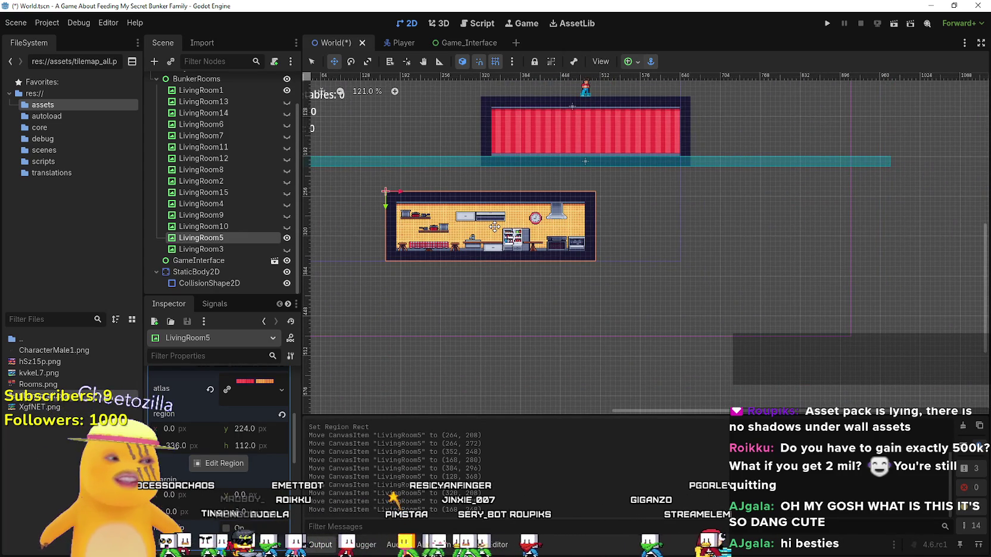
scroll(495, 224, "up", 1)
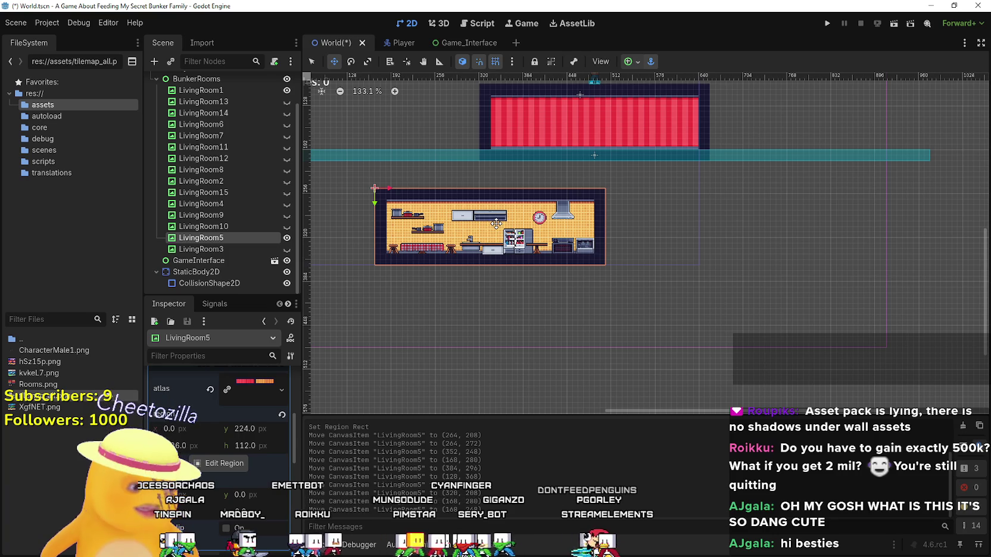
left_click_drag(495, 238, 477, 236)
mouse_move(644, 249)
left_mouse_down()
mouse_move(728, 267)
mouse_move(711, 326)
left_mouse_up()
mouse_move(611, 319)
left_mouse_down()
mouse_move(651, 157)
mouse_move(587, 167)
mouse_move(621, 309)
mouse_move(618, 197)
mouse_move(582, 200)
mouse_move(592, 202)
left_mouse_up()
scroll(582, 200, "down", 2)
scroll(566, 194, "up", 1)
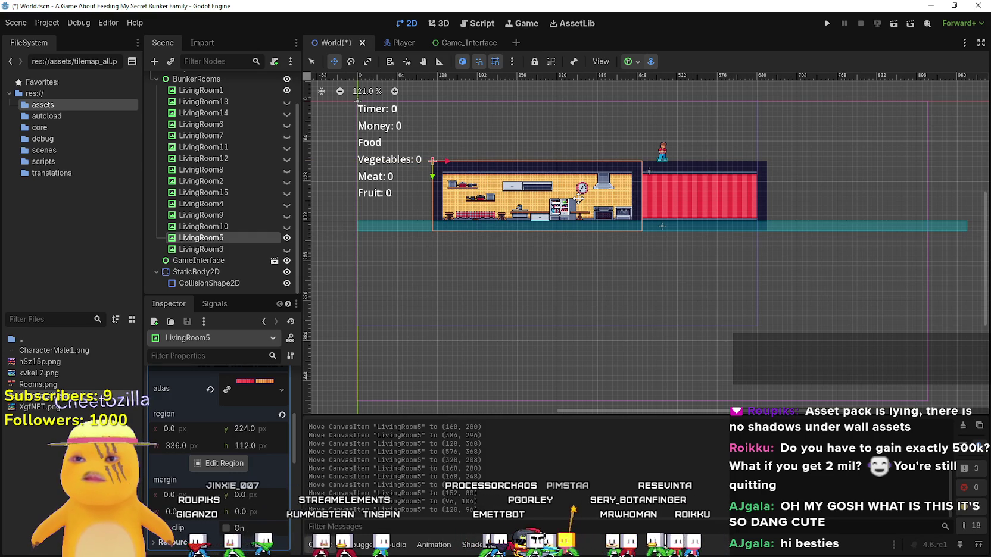
mouse_move(436, 189)
left_mouse_down()
mouse_move(640, 185)
mouse_move(630, 184)
left_mouse_up()
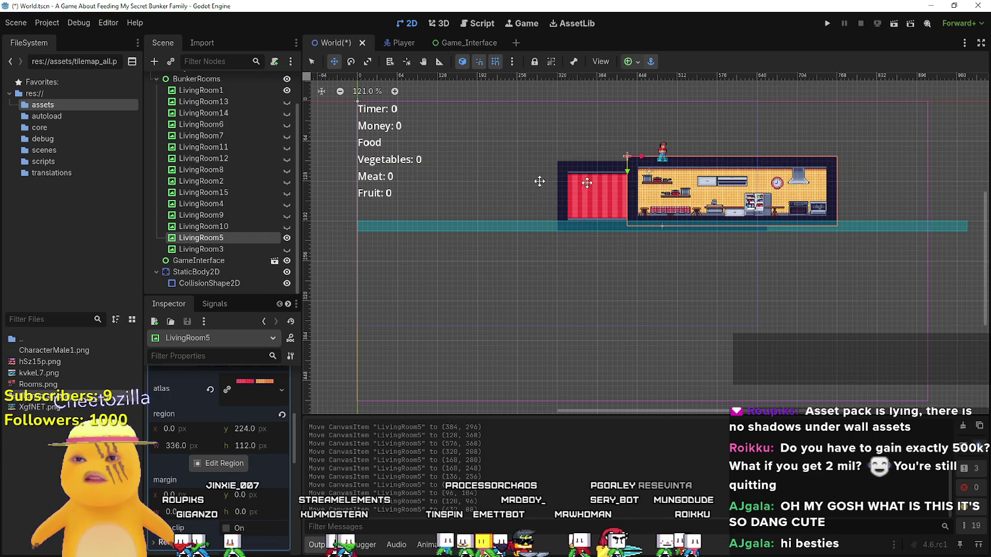
Step: In Select mode, slide the red room flush against the kitchen's left side
left_click(311, 62)
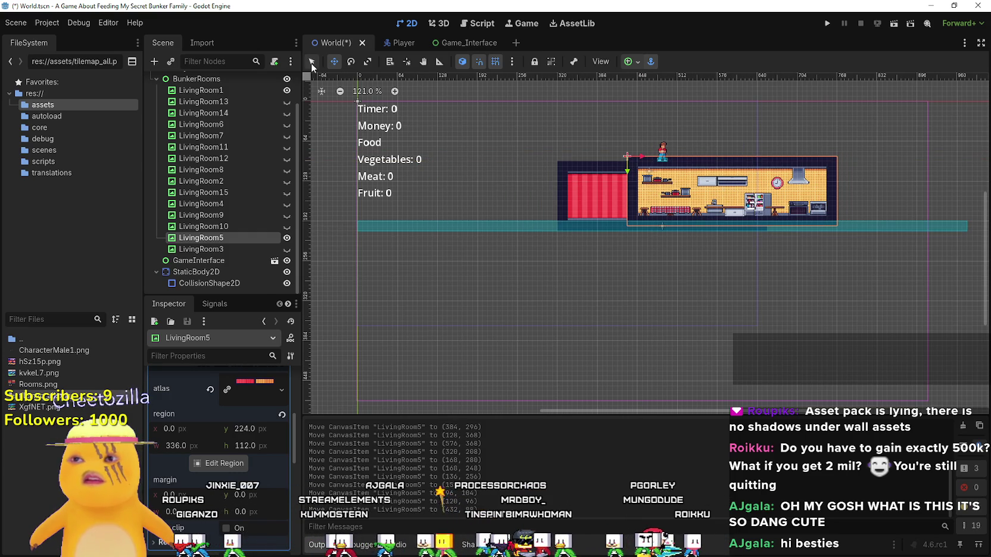
left_click(587, 198)
left_click_drag(600, 188, 463, 184)
scroll(694, 156, "up", 2)
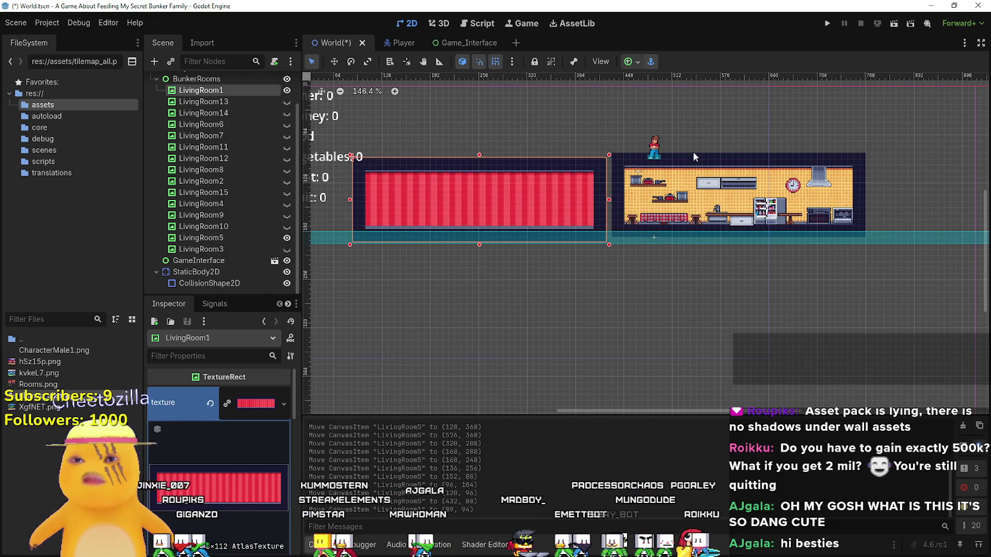
left_click_drag(691, 177, 698, 187)
scroll(521, 182, "up", 2)
left_click(521, 183)
scroll(559, 184, "up", 2)
left_click_drag(559, 184, 596, 187)
Step: Select the kitchen and save World.tscn
left_click(742, 198)
scroll(742, 198, "down", 1)
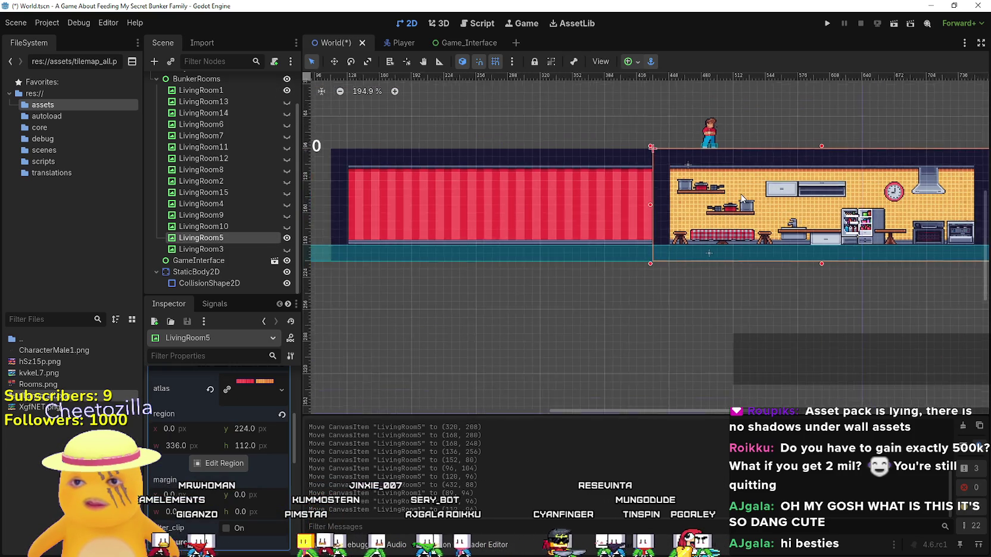
scroll(741, 198, "right", 3)
key("ctrl+s")
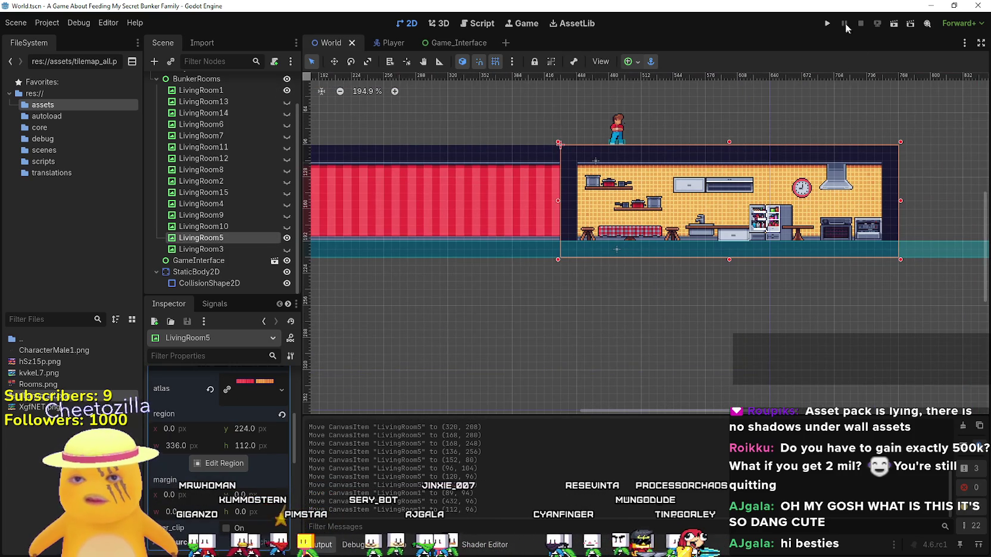
Step: Run the project and maximize, then restore, the game window to check both rooms
left_click(828, 23)
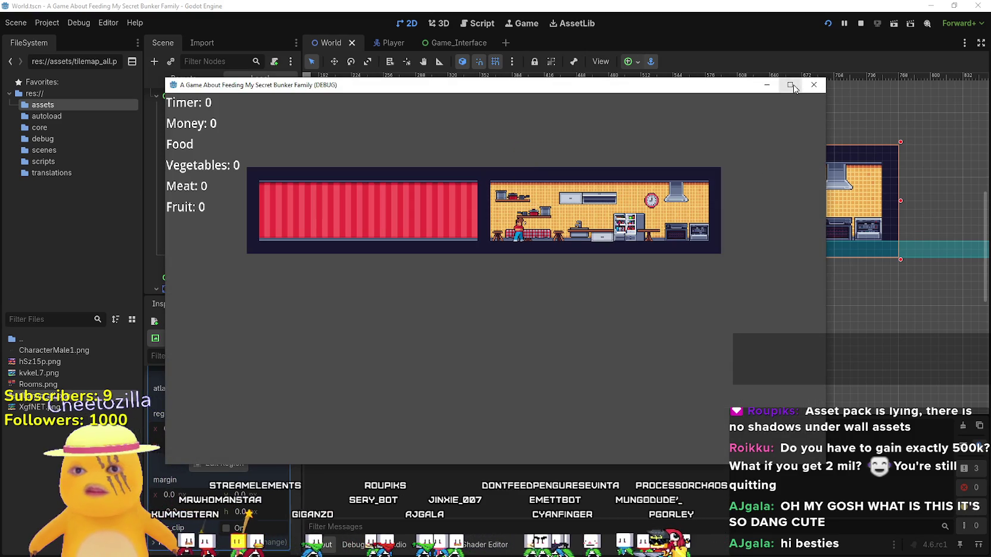
left_click(791, 86)
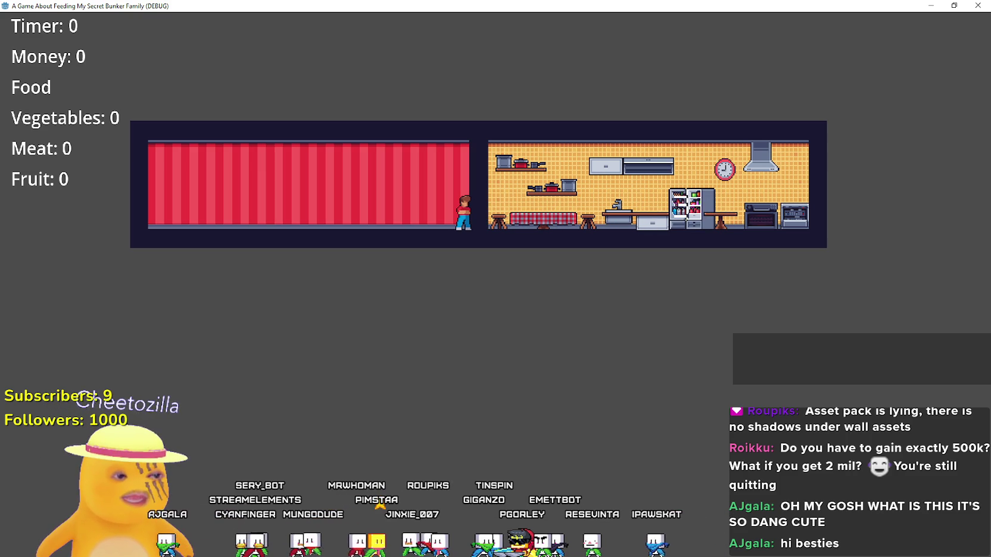
double_click(522, 8)
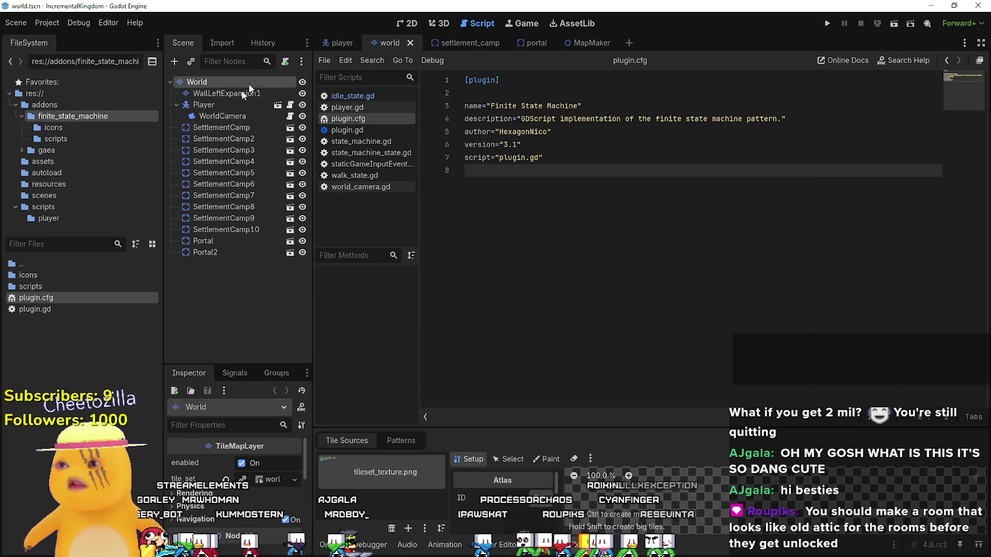
Step: Select lines 18–56 of world_camera.gd's zoom code, then return to the bunker's WorldCamera node
left_click(290, 117)
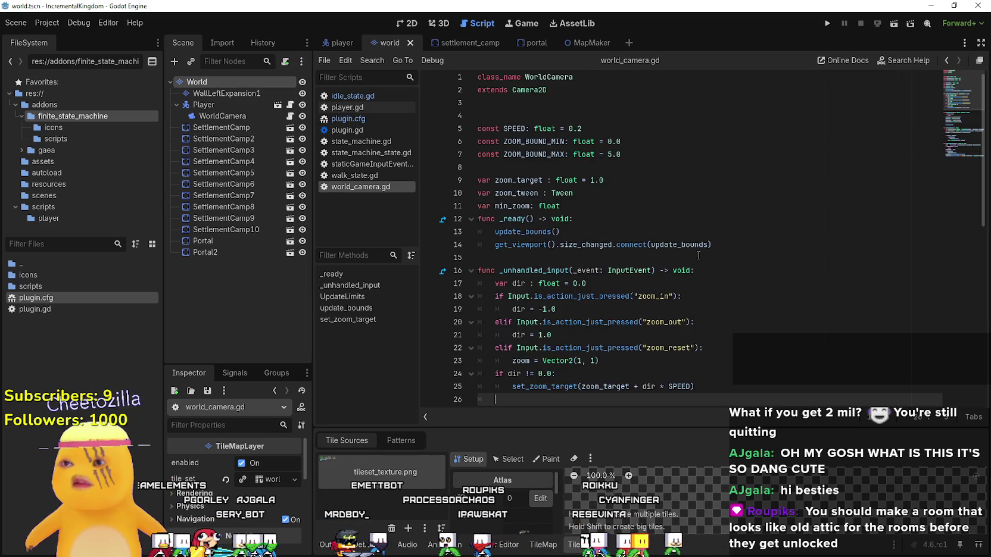
scroll(935, 177, "down", 10)
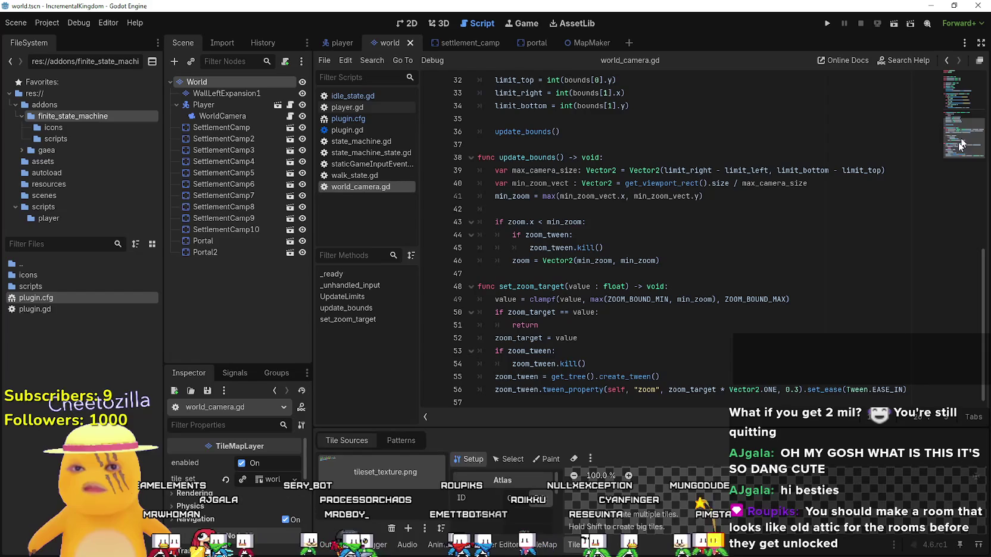
mouse_move(914, 388)
left_mouse_down()
mouse_move(822, 264)
mouse_move(591, 3)
mouse_move(399, 39)
left_mouse_up()
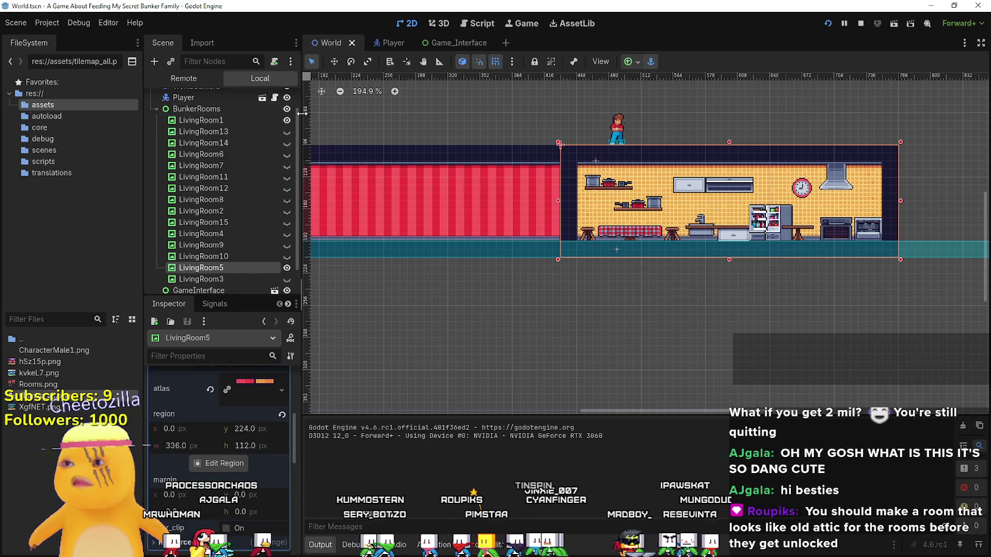
scroll(239, 179, "up", 2)
right_click(225, 110)
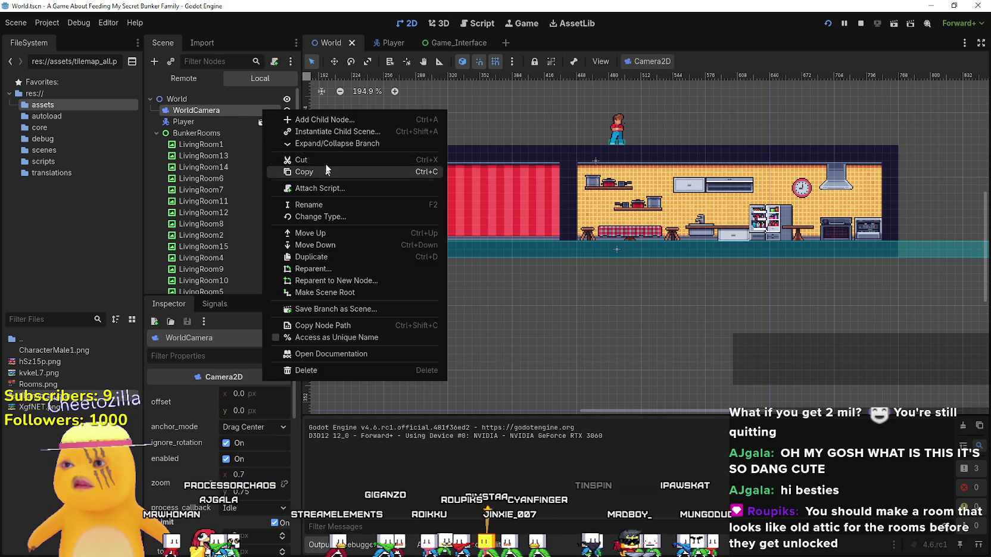
Step: Create a new script at res://scripts/world_camera.gd and attach it to WorldCamera
left_click(353, 188)
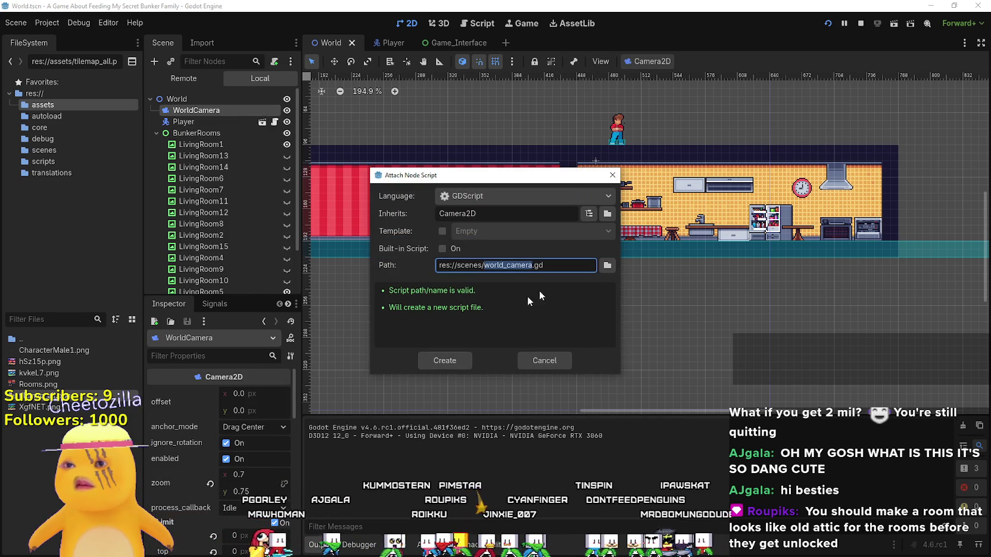
left_click(607, 266)
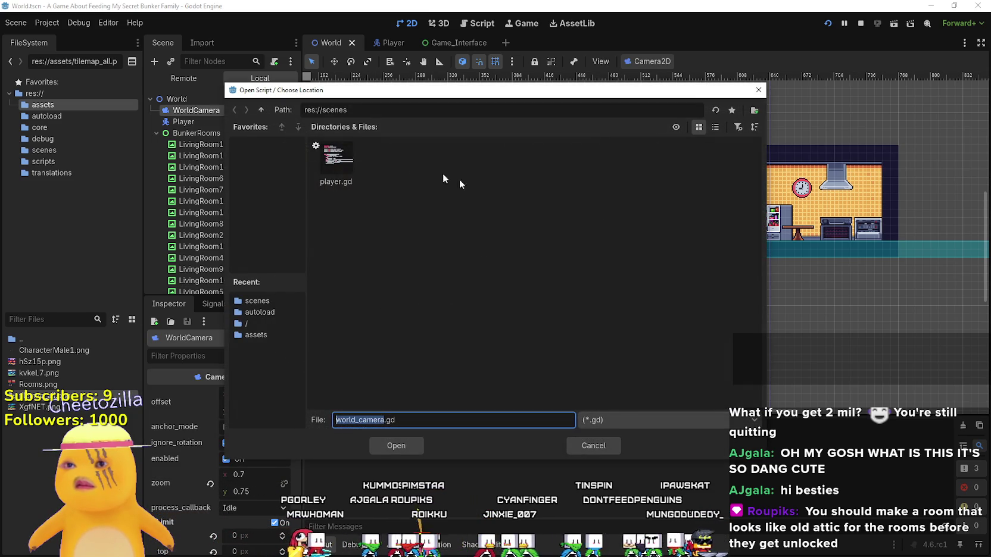
left_click(262, 110)
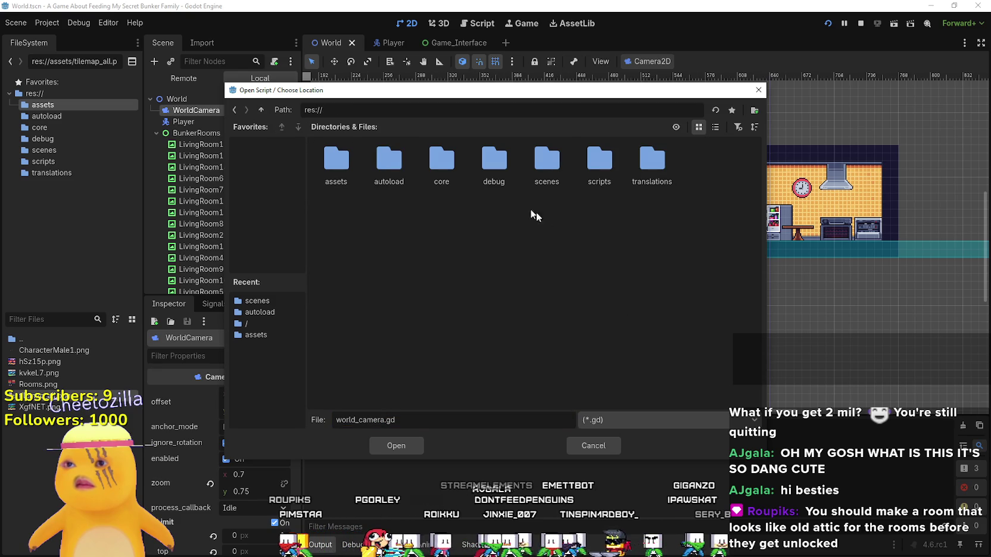
double_click(599, 164)
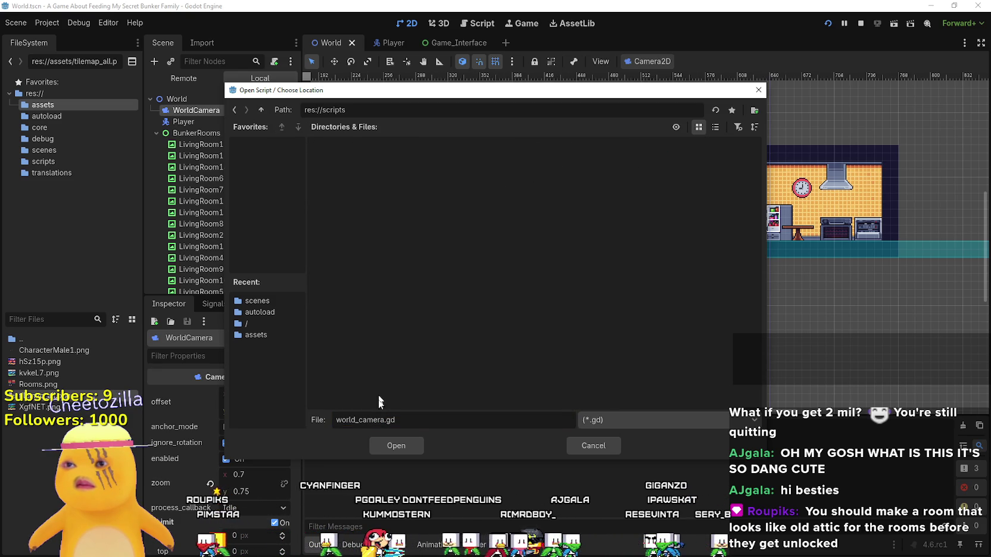
left_click(401, 449)
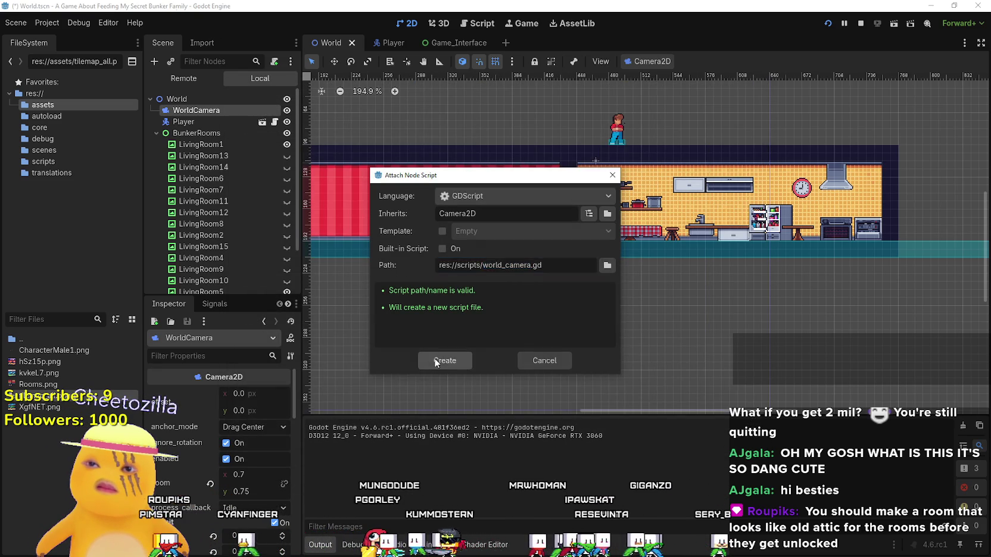
left_click(434, 358)
Step: Replace the template code with the prepared zoom camera code
key("ctrl+a")
key("ctrl+v")
scroll(467, 112, "up", 10)
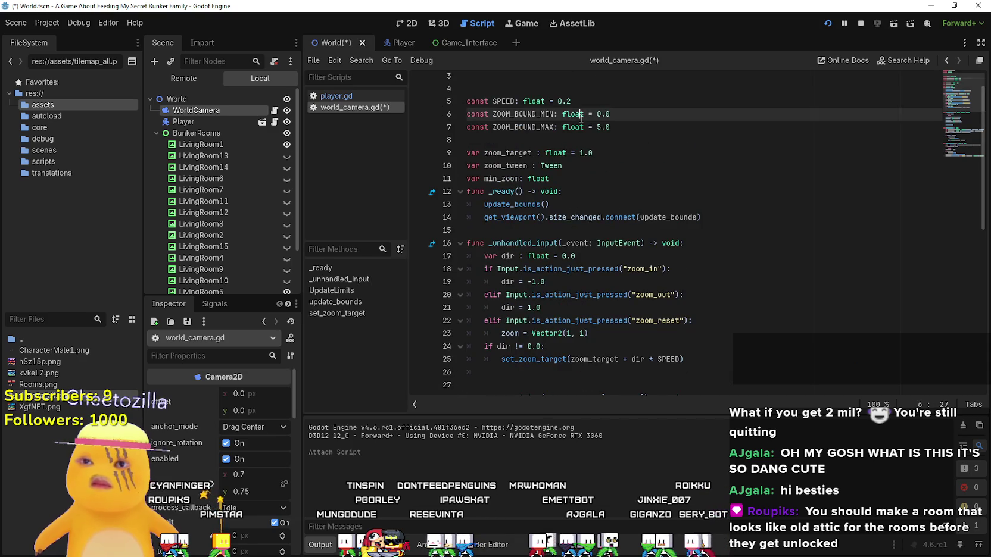
Step: Save world_camera.gd and review its zoom_reset and UpdateLimits code
key("ctrl+s")
scroll(644, 191, "down", 1)
left_click(672, 273)
scroll(643, 224, "down", 1)
left_click(663, 209)
left_click(663, 236)
scroll(663, 232, "down", 3)
left_click(663, 235)
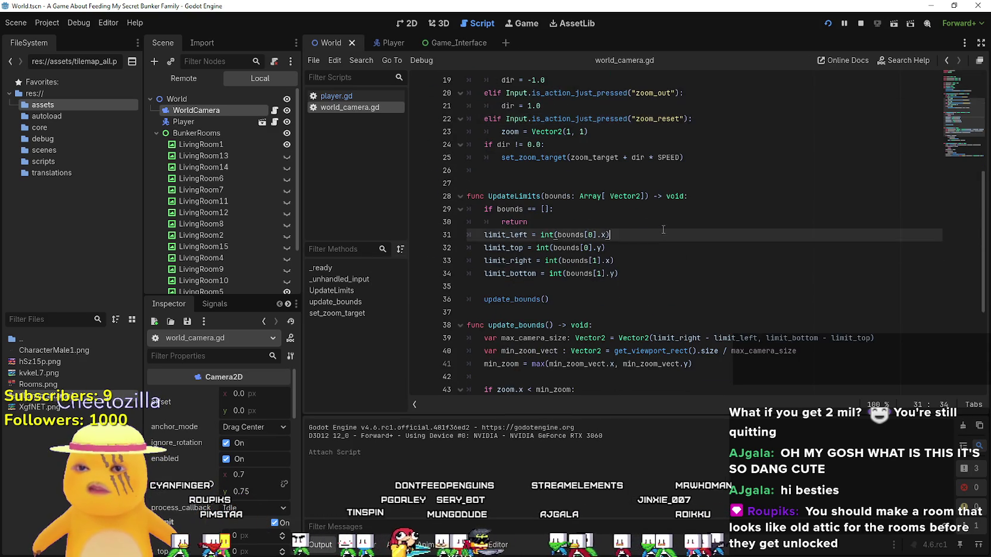
scroll(667, 229, "down", 2)
left_click(679, 209)
Step: Open Project Settings from the Project menu
scroll(684, 221, "down", 2)
scroll(684, 221, "up", 3)
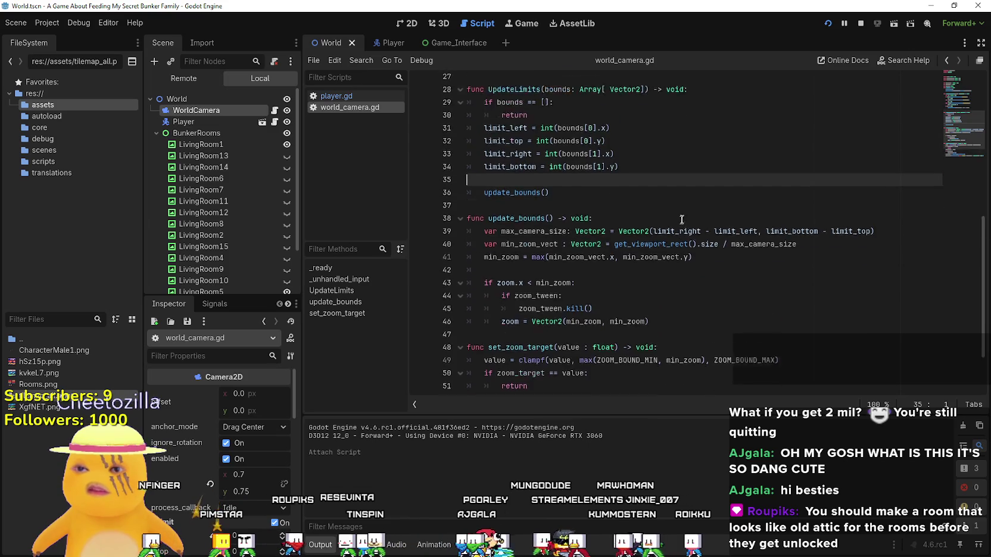
left_click(48, 23)
left_click(77, 39)
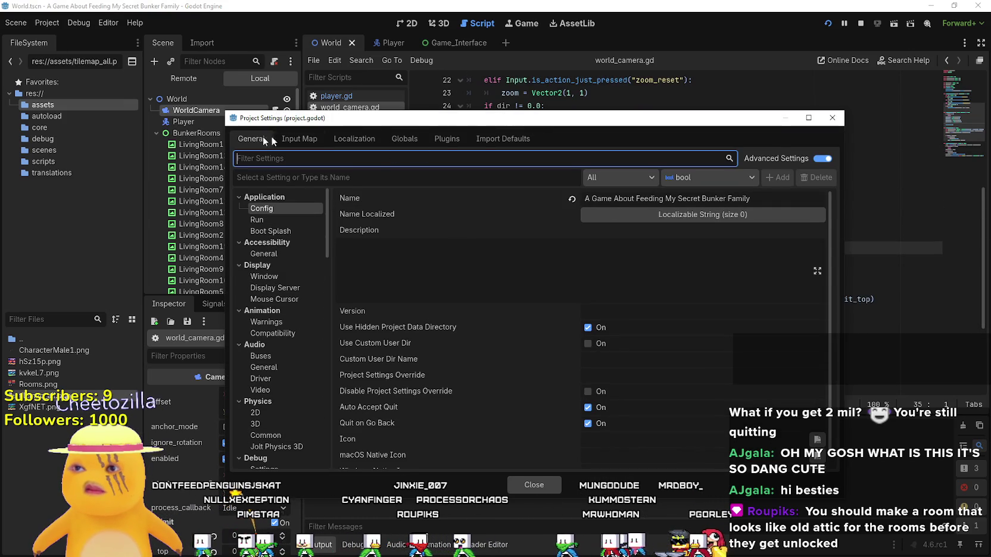
Step: In the Input Map, add the zoom_in, zoom_out and zoom_reset actions
left_click(299, 139)
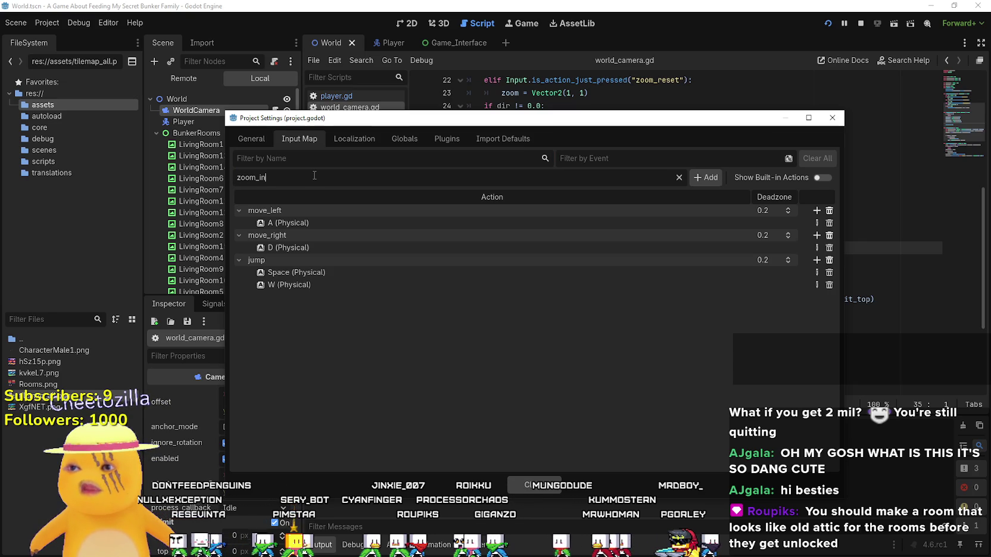
left_click(722, 178)
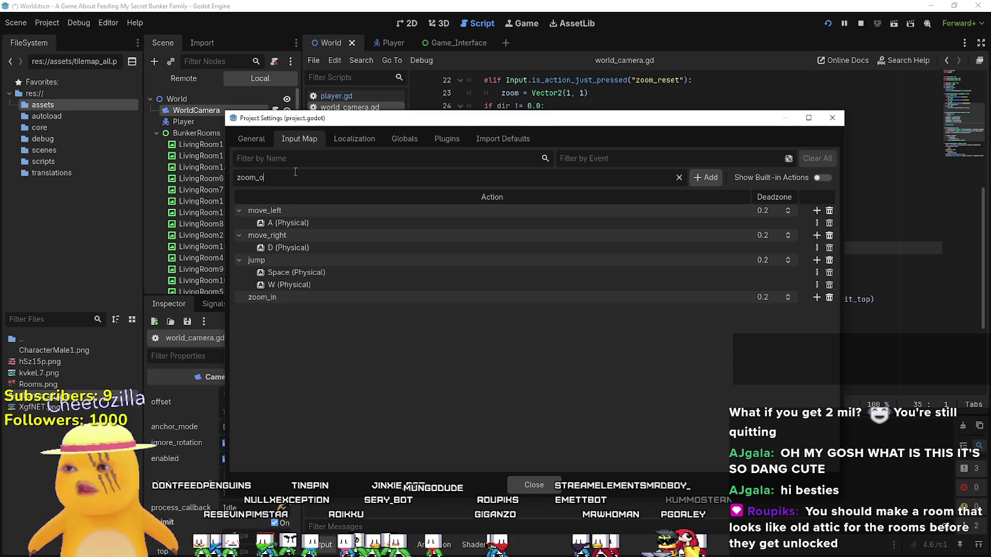
left_click(717, 178)
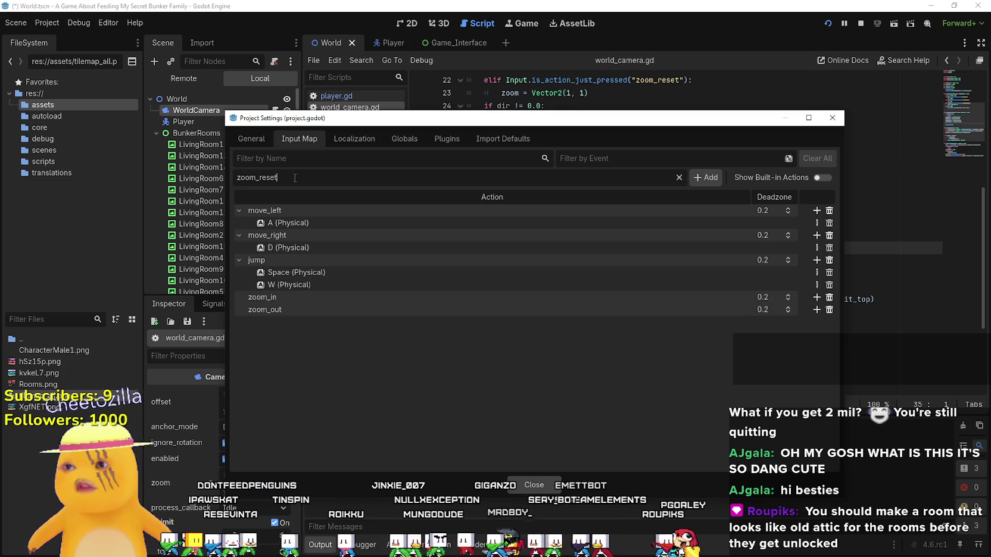
left_click(704, 177)
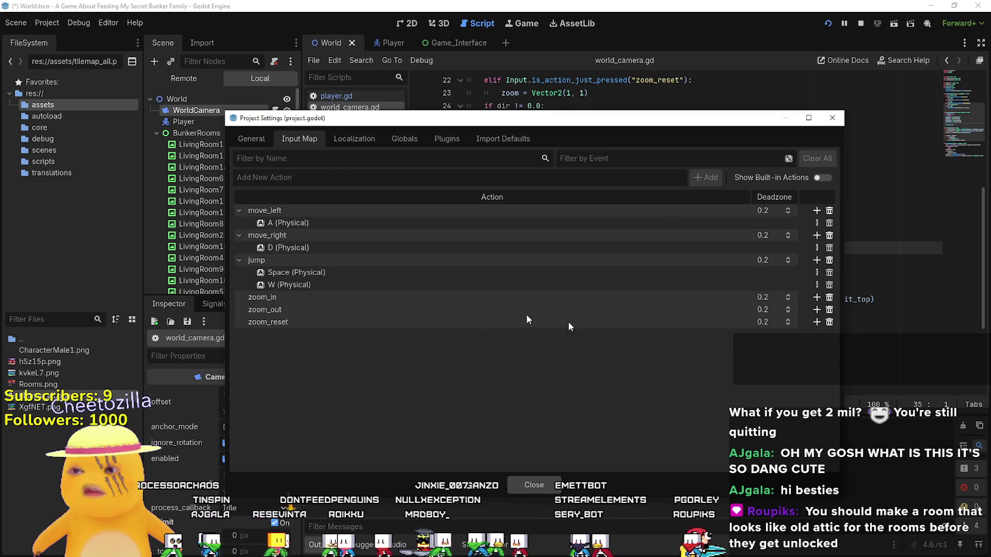
Step: Bind zoom_reset to Middle Mouse Button and zoom_in to Mouse Wheel Up
left_click(816, 322)
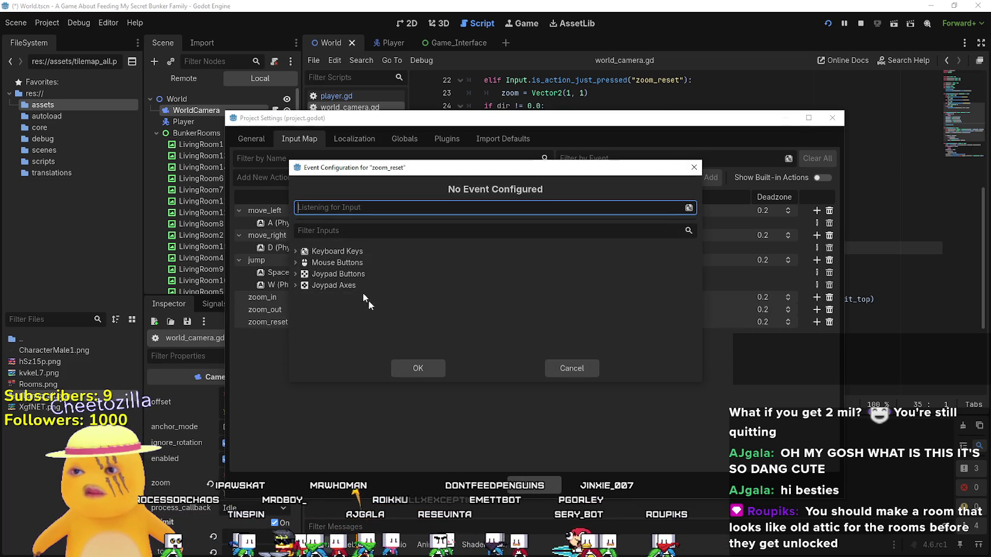
left_click(334, 262)
left_click(296, 262)
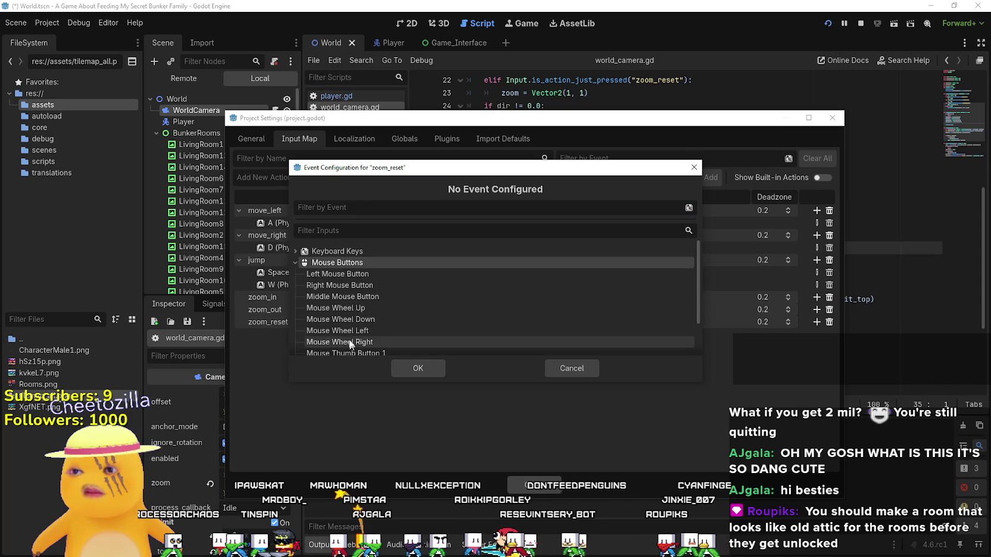
left_click(341, 296)
left_click(418, 368)
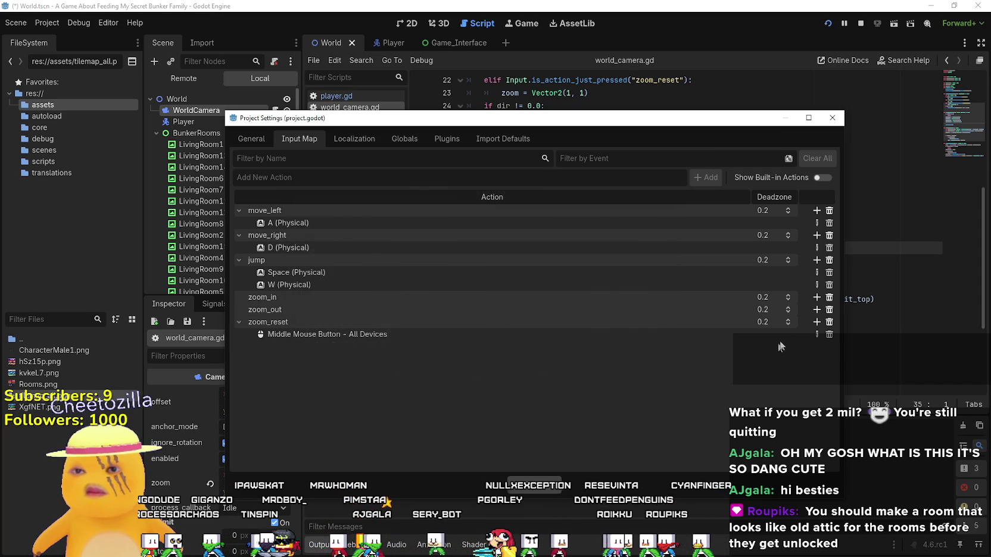
left_click(816, 298)
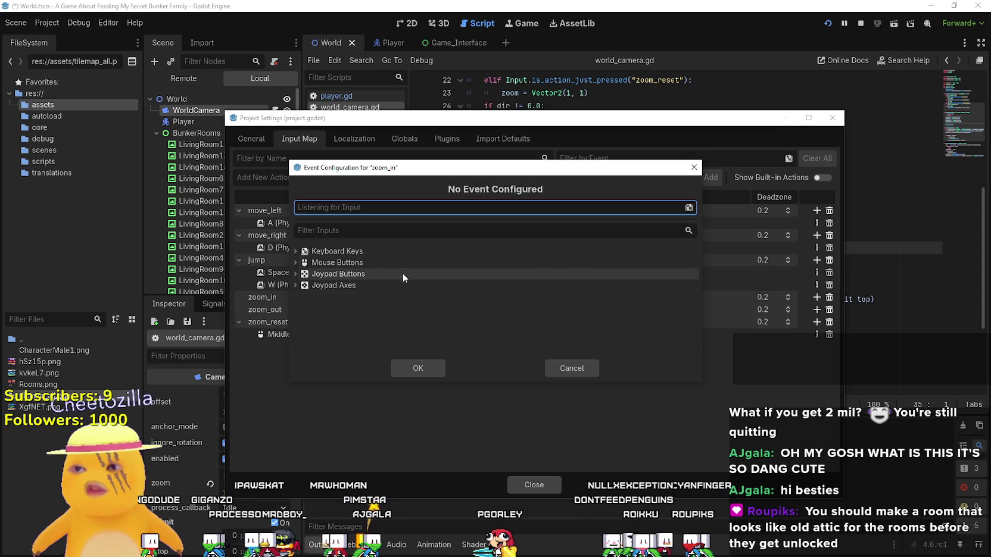
left_click(293, 263)
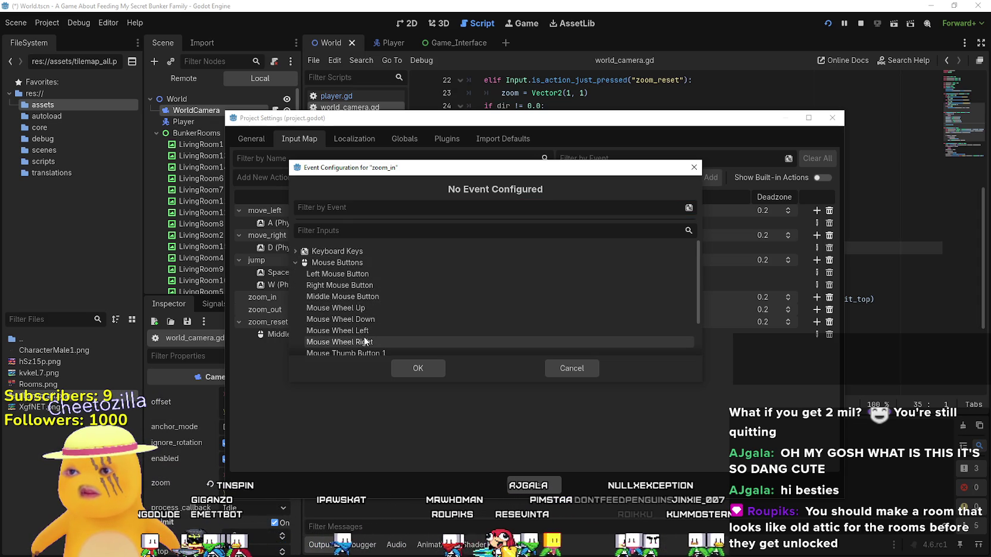
left_click(373, 309)
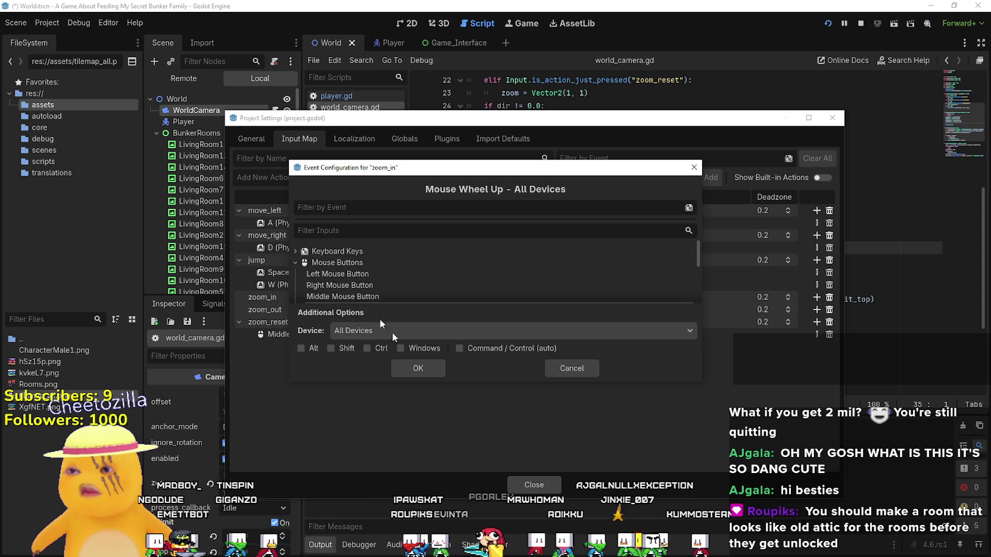
left_click(420, 370)
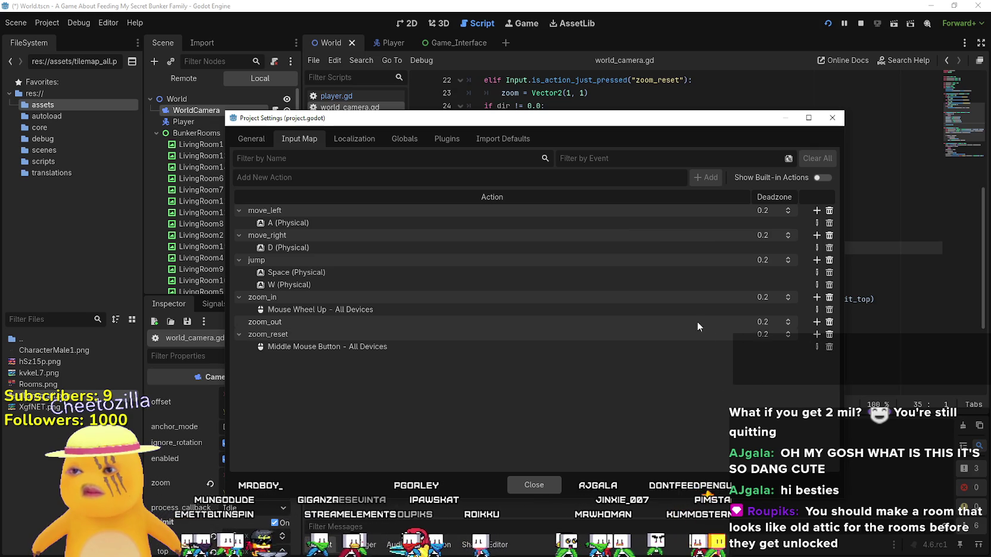
Step: Bind zoom_out to Mouse Wheel Down and close Project Settings
left_click(817, 322)
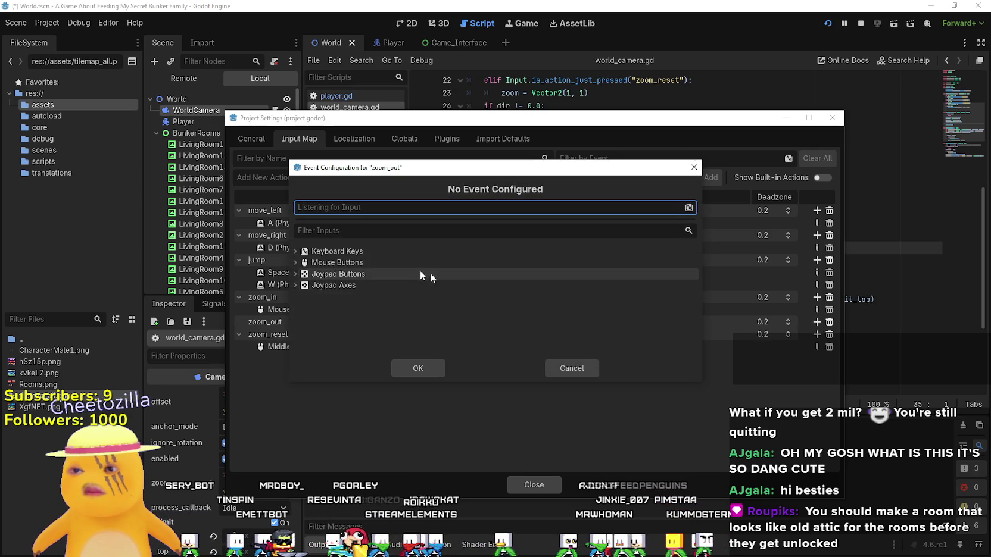
left_click(296, 262)
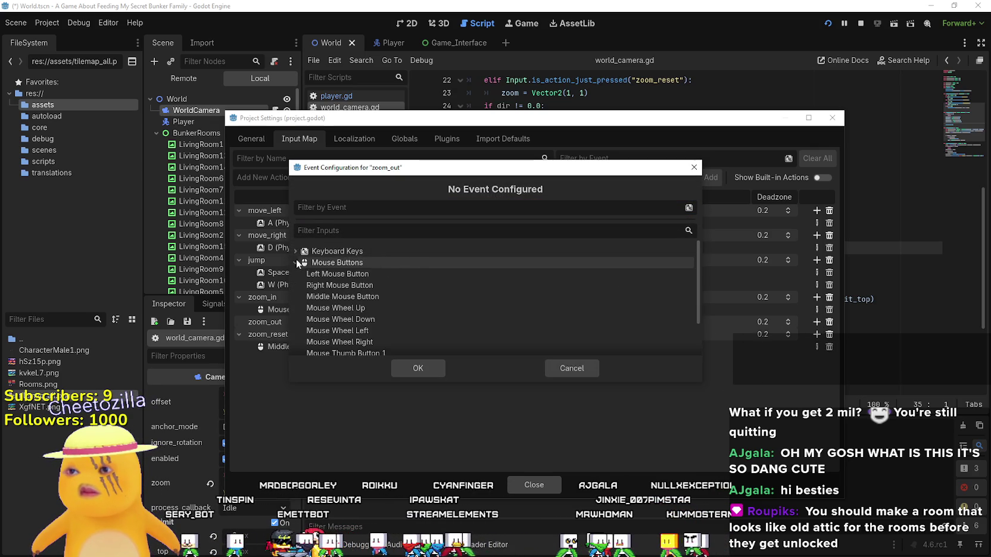
left_click(384, 320)
left_click(423, 367)
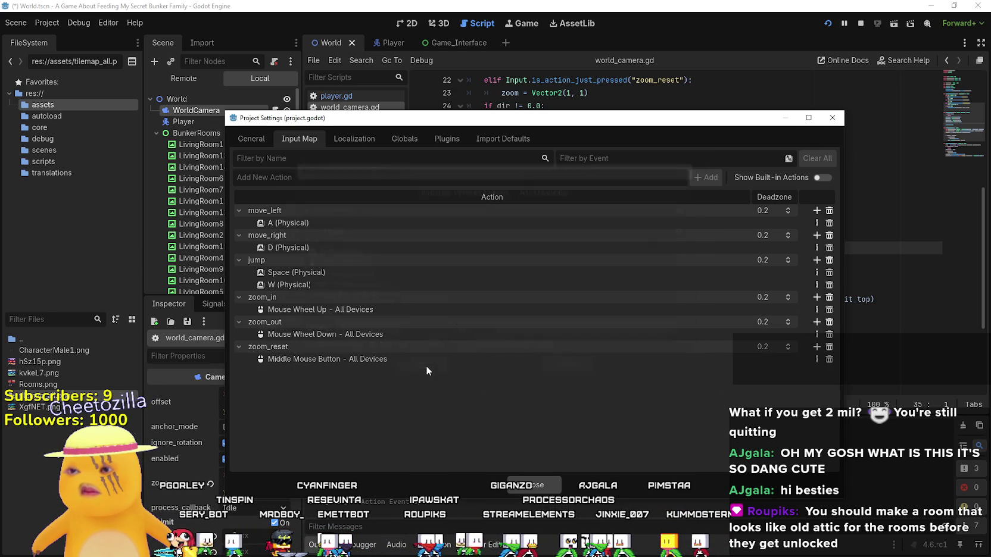
left_click(543, 486)
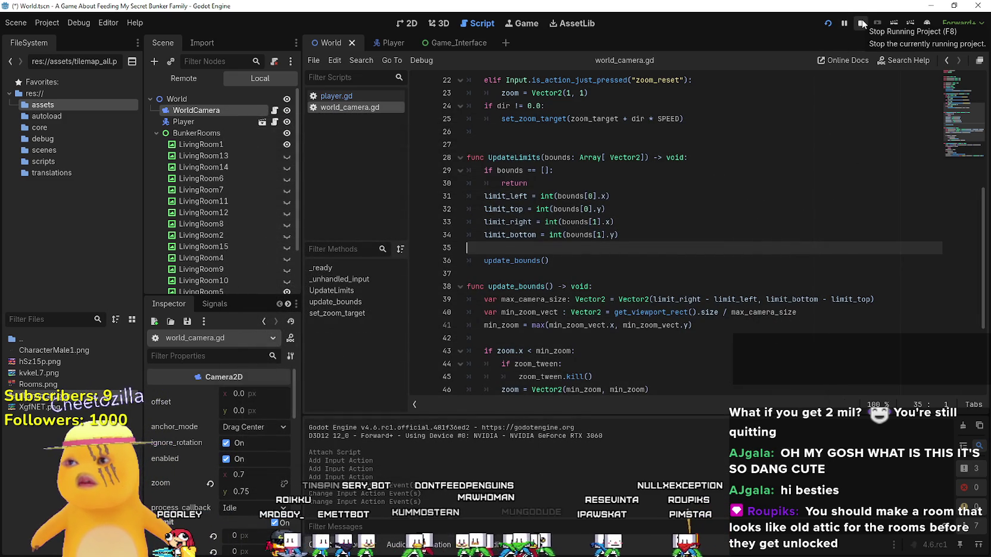
Step: Test-run the game, then reparent WorldCamera under Player and save the scene
left_click(828, 24)
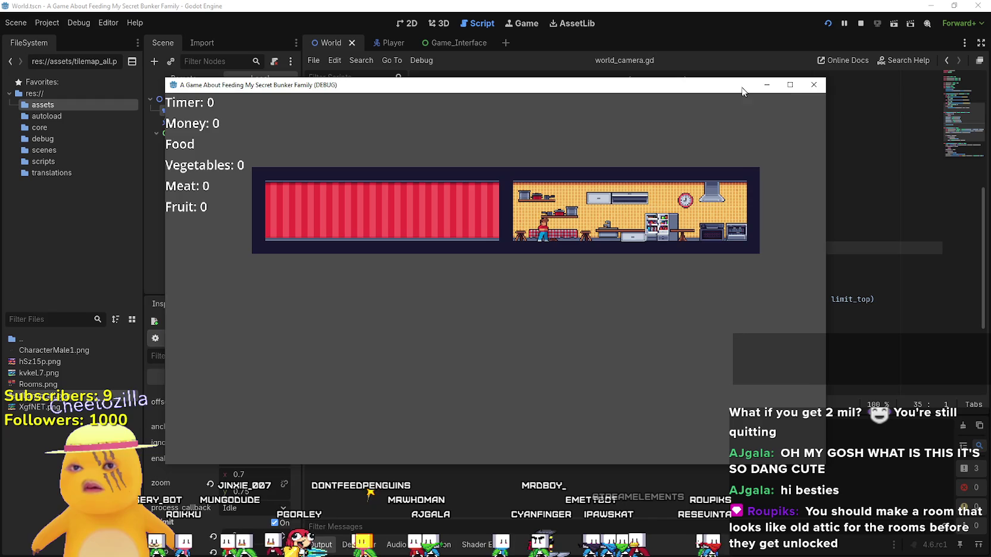
left_click(860, 24)
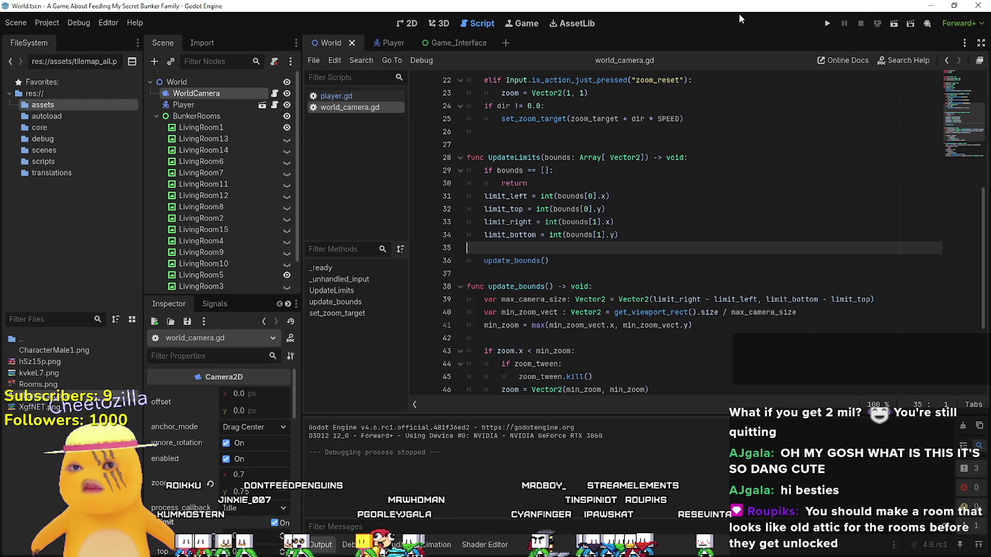
left_click(411, 24)
left_click_drag(189, 98, 196, 107)
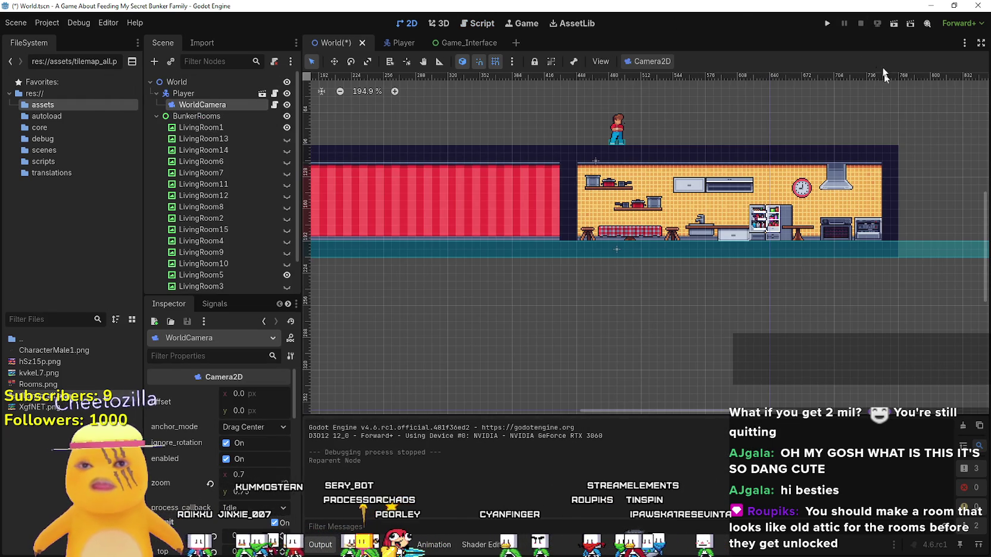
key("ctrl+s")
Step: Run again to check the following camera, then reset the camera Zoom to 1
key("ctrl+0")
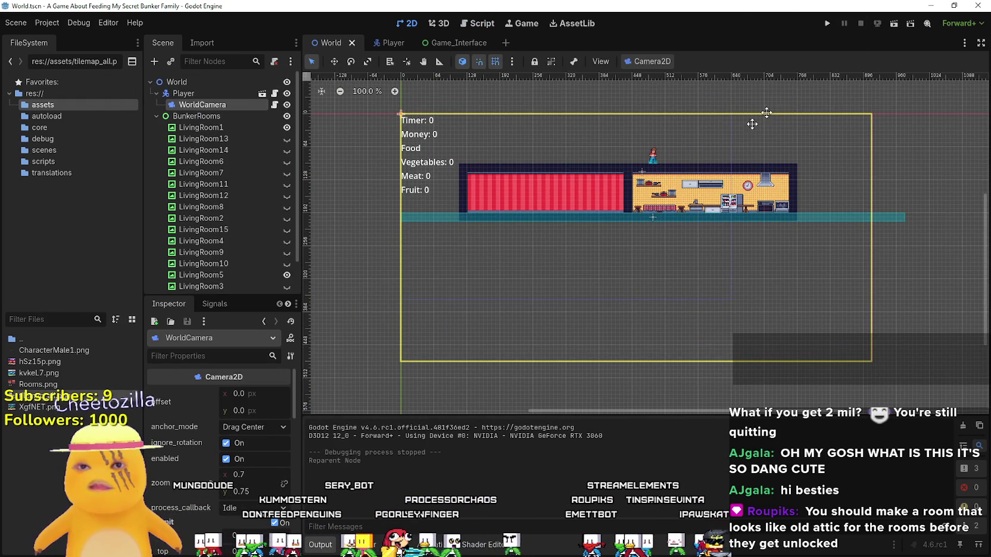
left_click(827, 24)
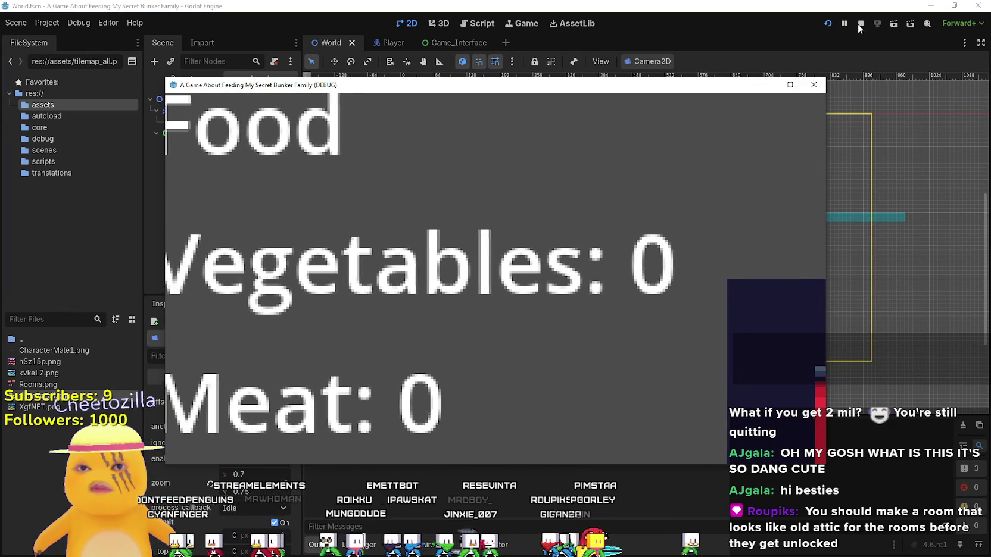
left_click(860, 24)
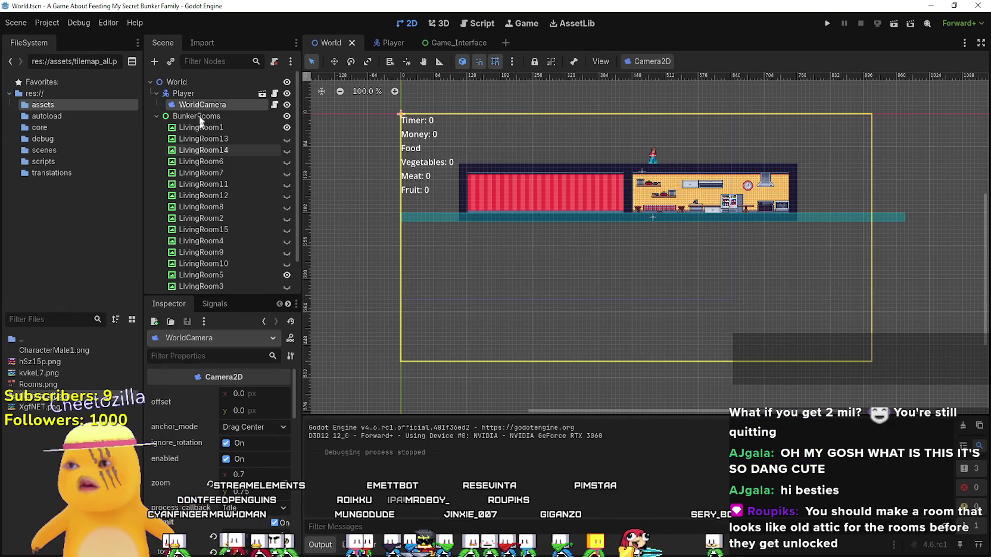
left_click(214, 484)
scroll(232, 499, "down", 3)
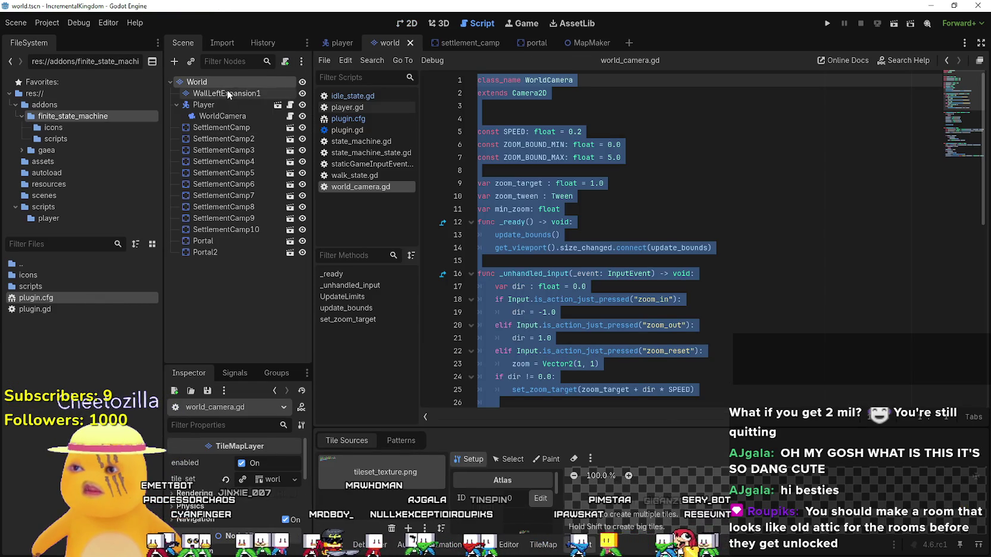
Step: Inspect WorldCamera in IncrementalKingdom, then minimize that window to reveal the bunker's World scene
left_click(222, 116)
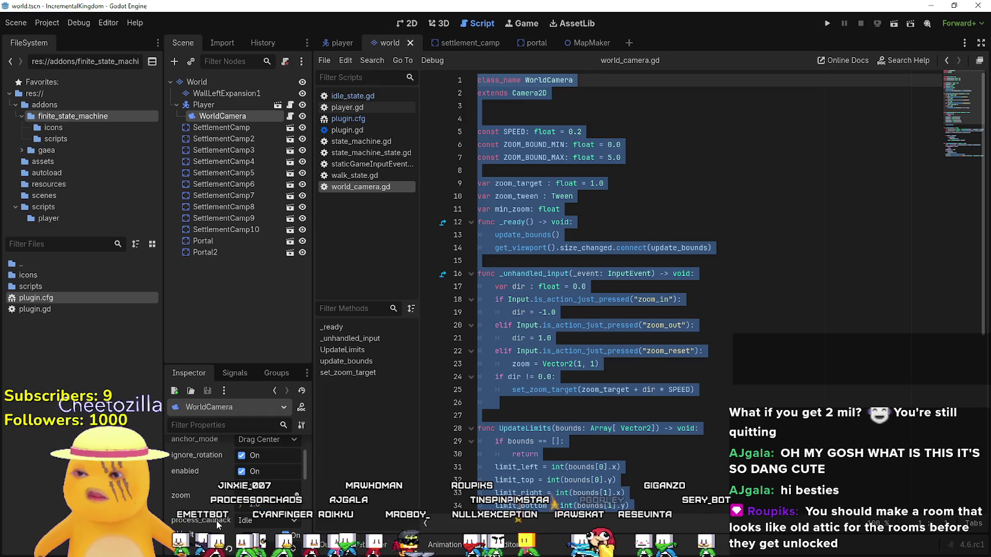
scroll(217, 524, "down", 5)
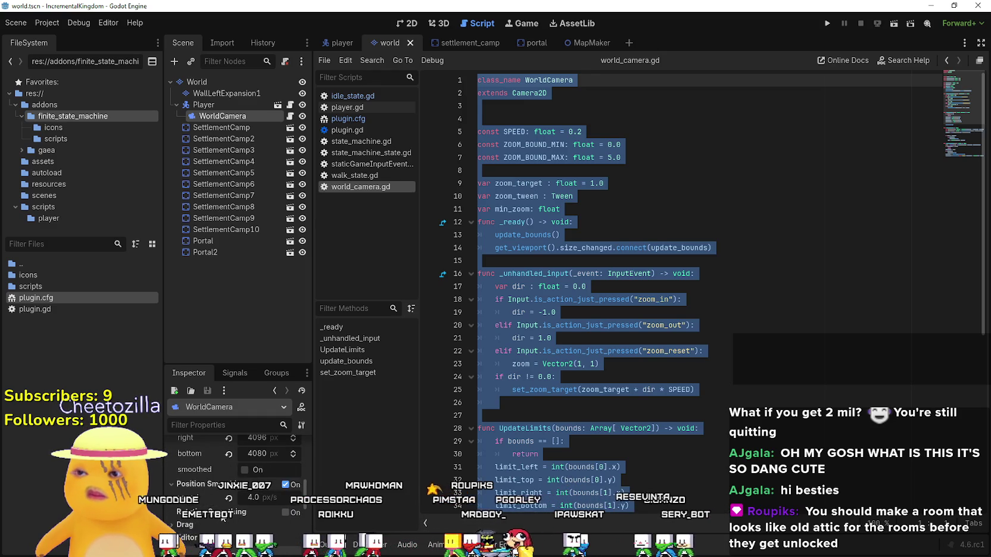
scroll(223, 519, "down", 2)
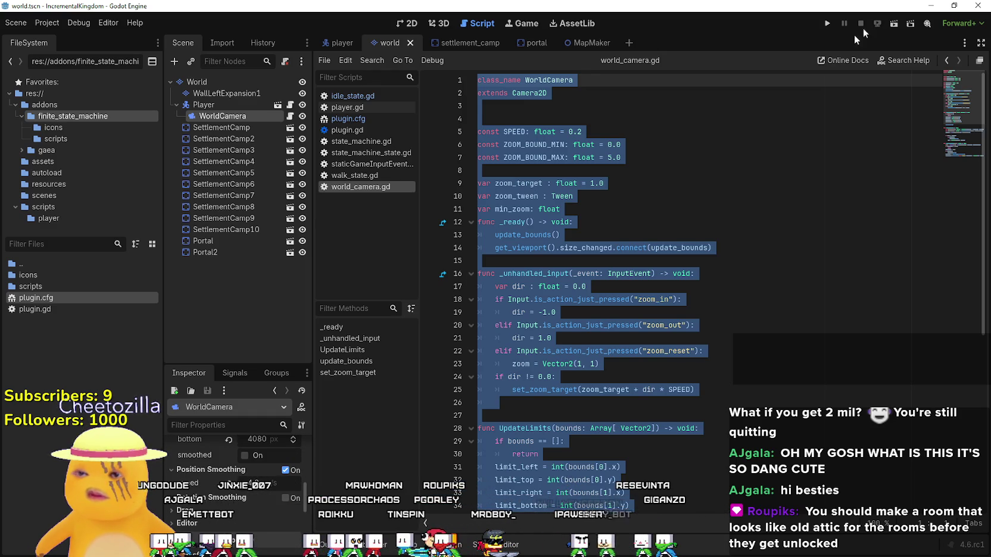
left_click(937, 5)
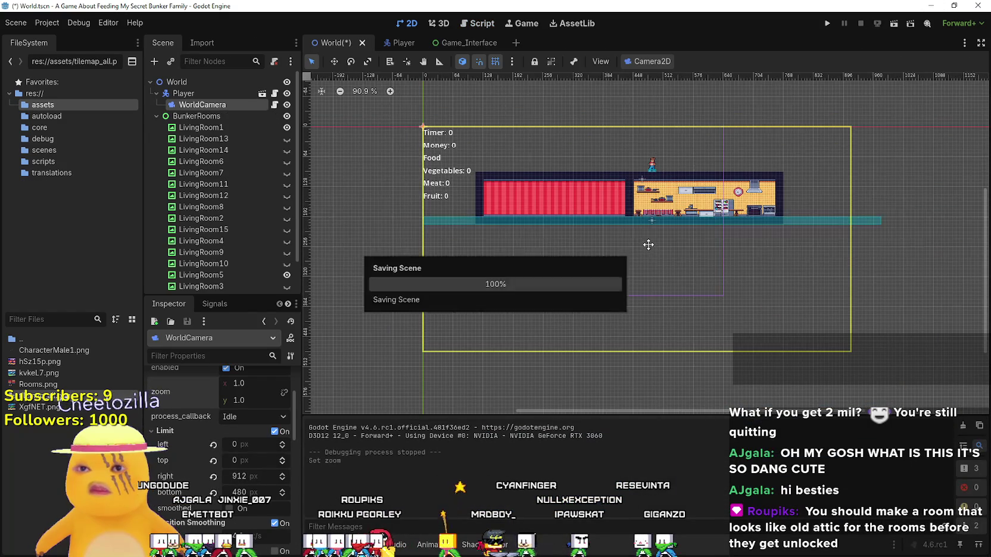
Step: Run the bunker game full screen to watch the red room and kitchen, then stop it
left_click(835, 23)
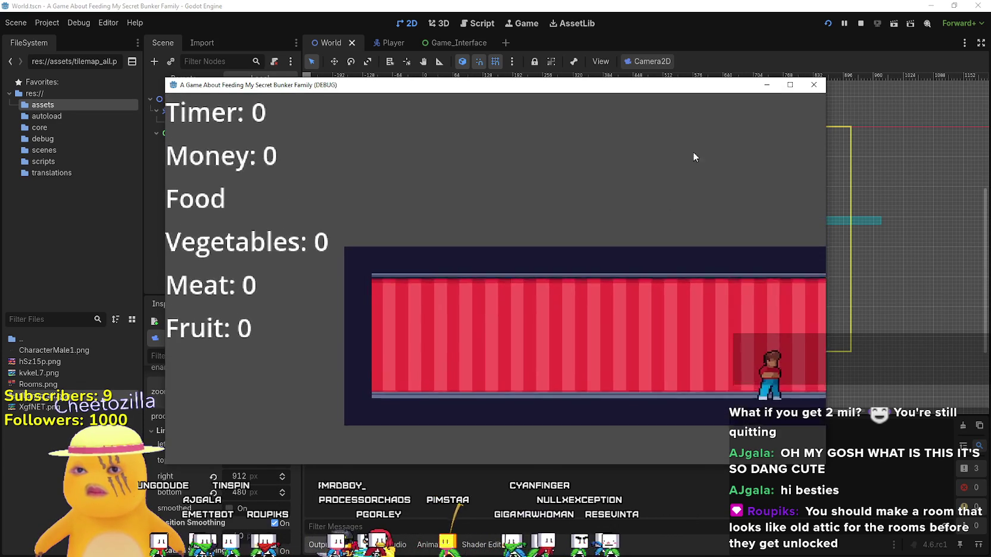
left_click(790, 84)
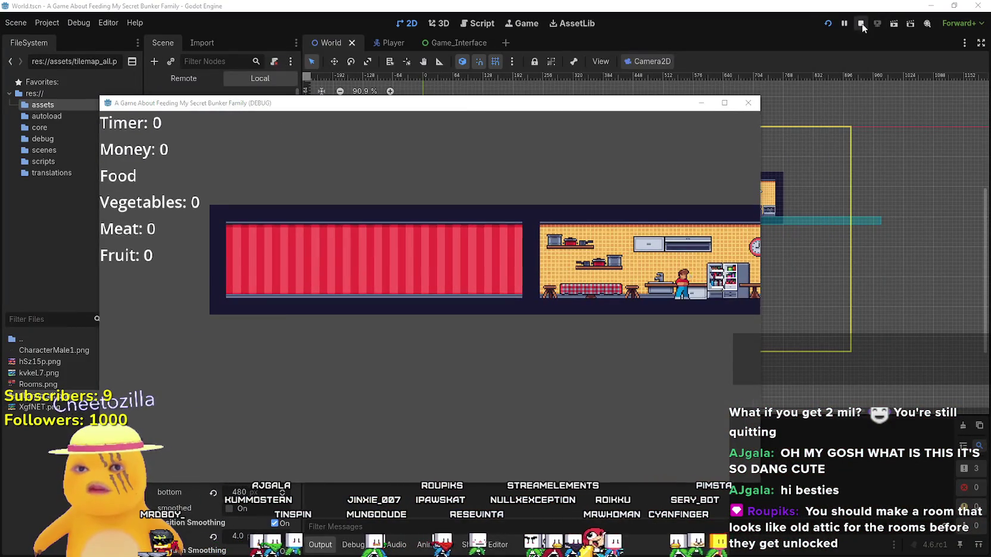
left_click(861, 23)
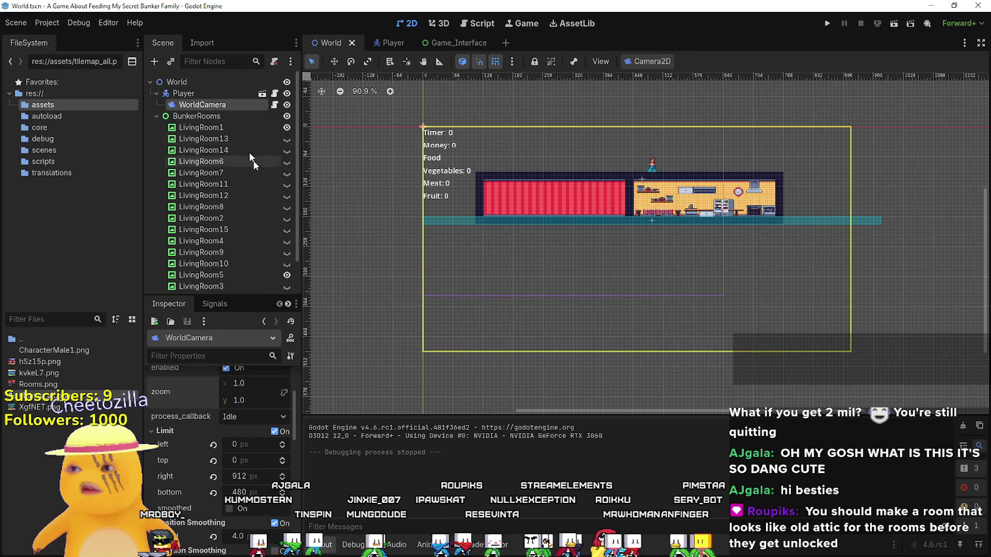
Step: Reselect WorldCamera in the Scene dock and run the game
left_click(189, 94)
left_click(201, 105)
scroll(198, 479, "down", 5)
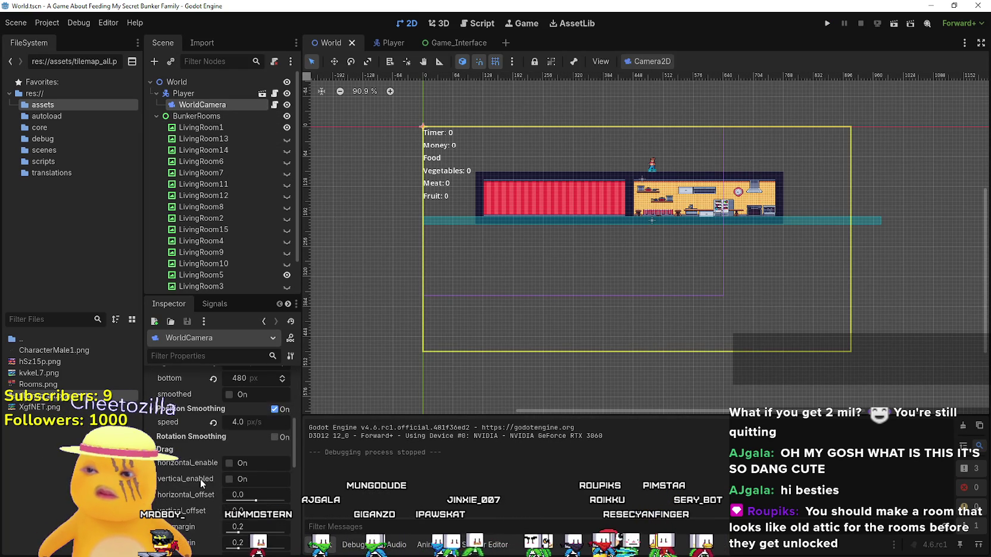
scroll(222, 500, "down", 4)
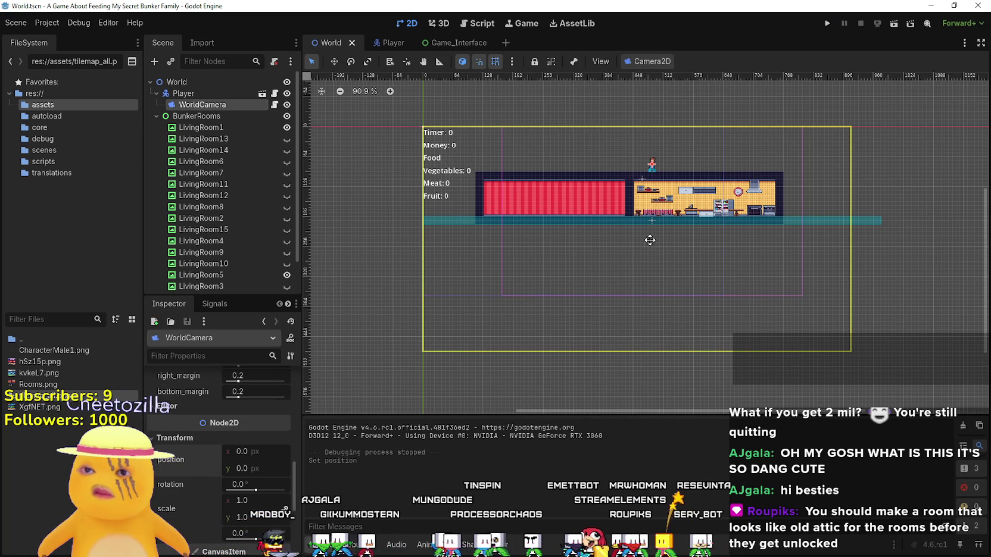
scroll(649, 242, "up", 3)
scroll(617, 239, "down", 2)
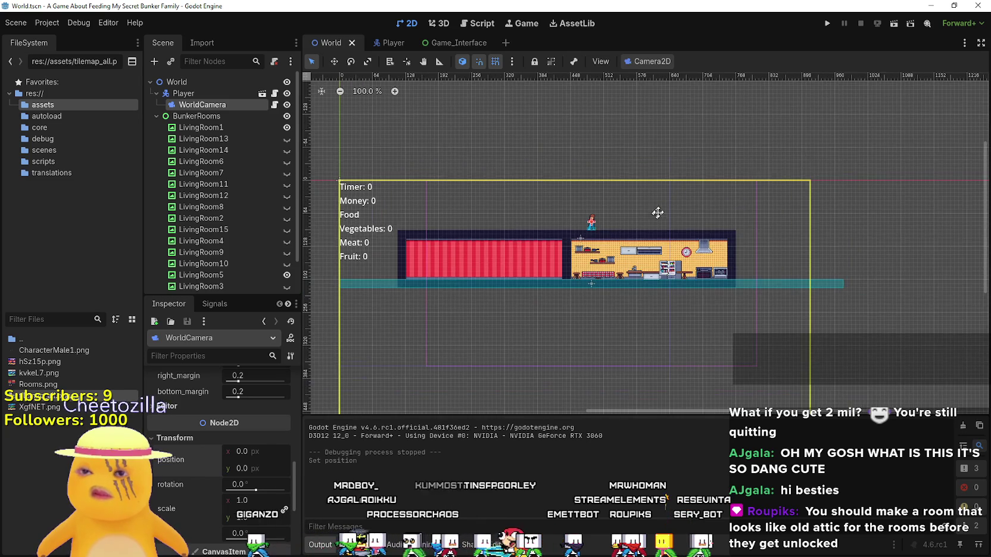
left_click(829, 23)
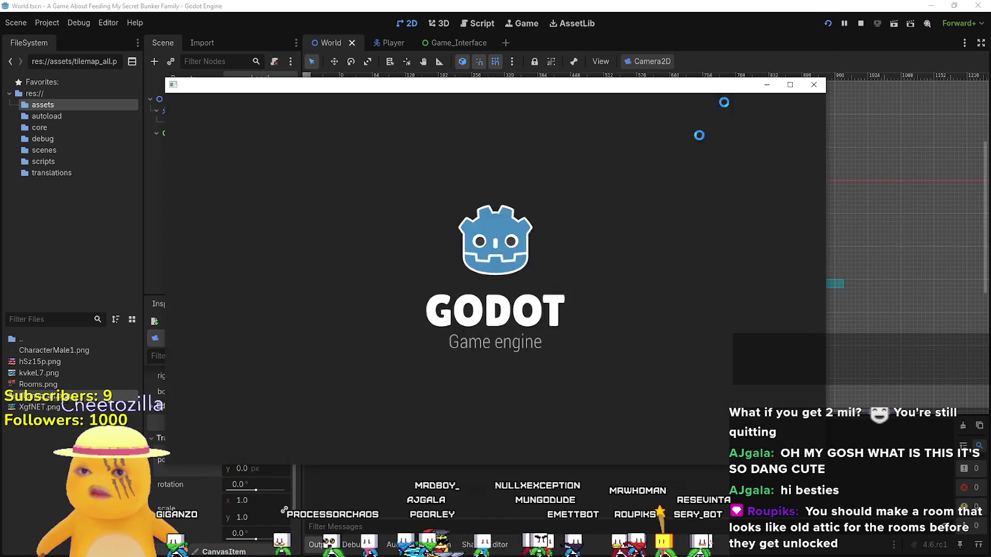
Step: Maximize the game and walk the player left into the red room, then right into the kitchen
key("Left")
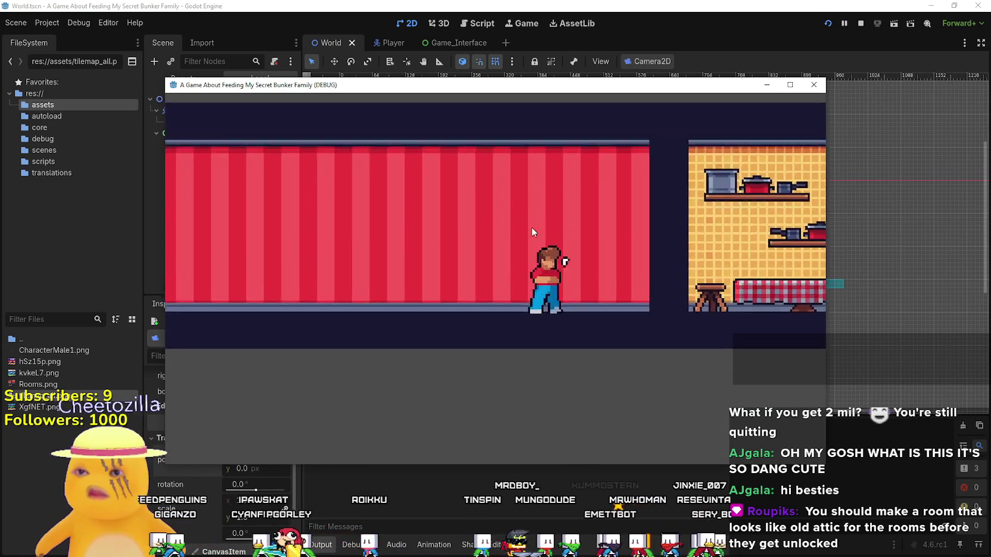
key("Left")
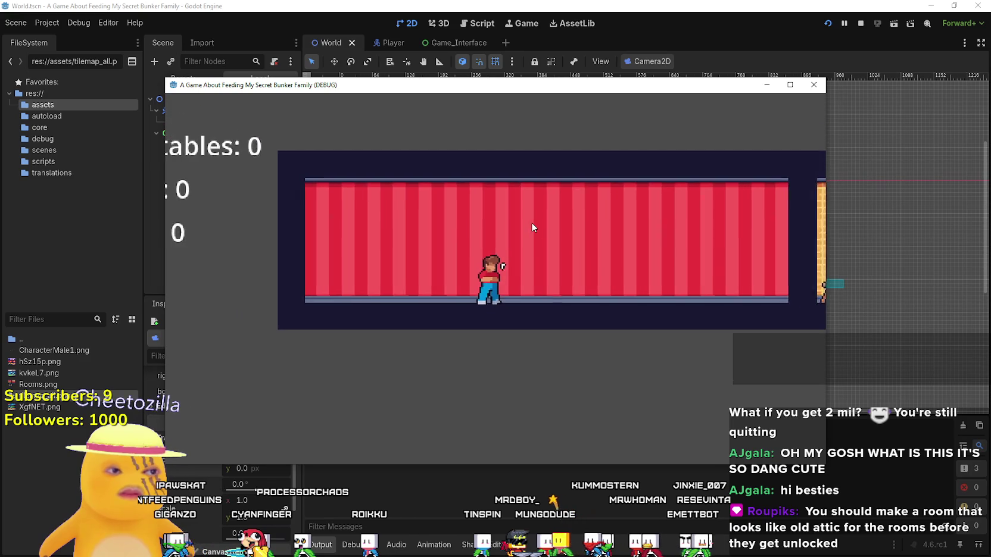
key("Left")
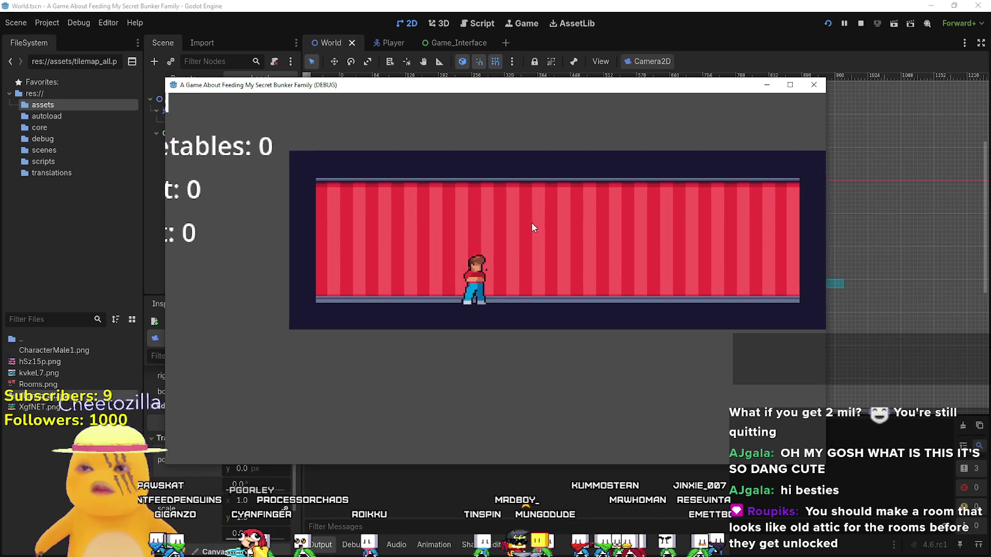
left_click(790, 85)
key("Left")
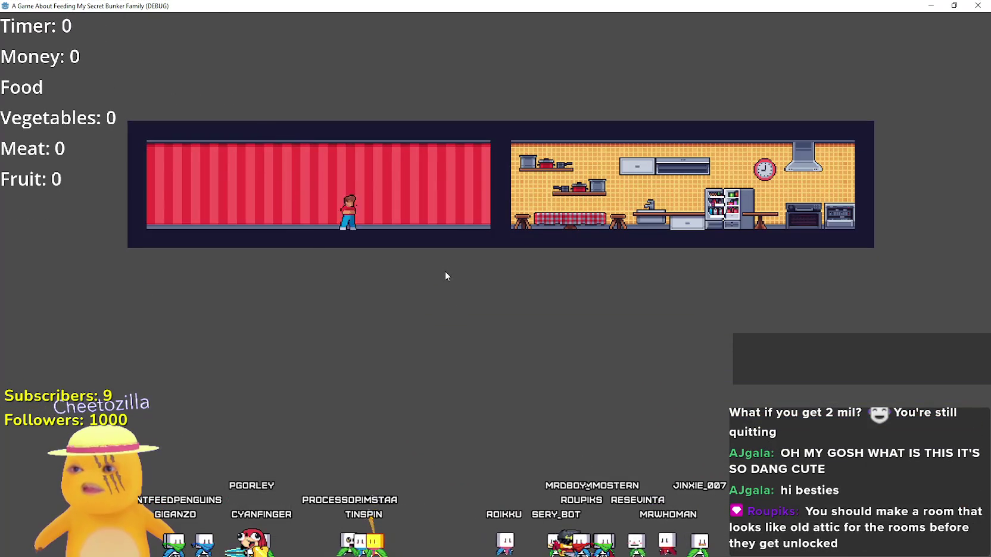
key("Up")
key("Right")
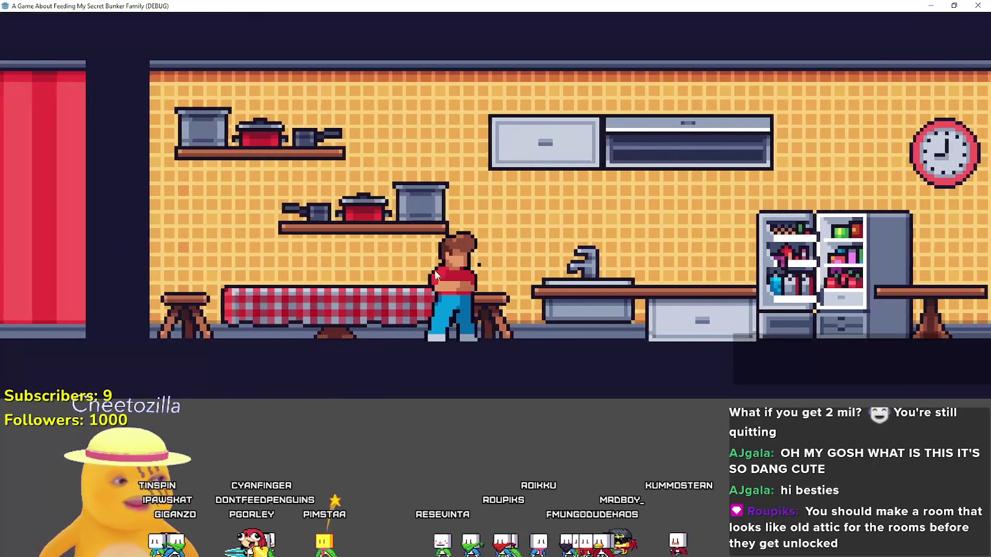
key("Left")
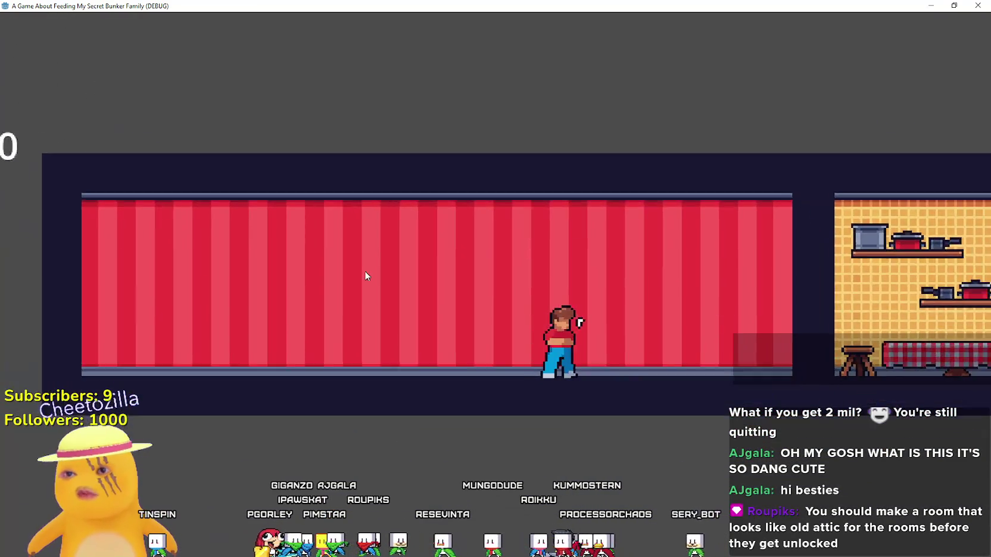
key("Right")
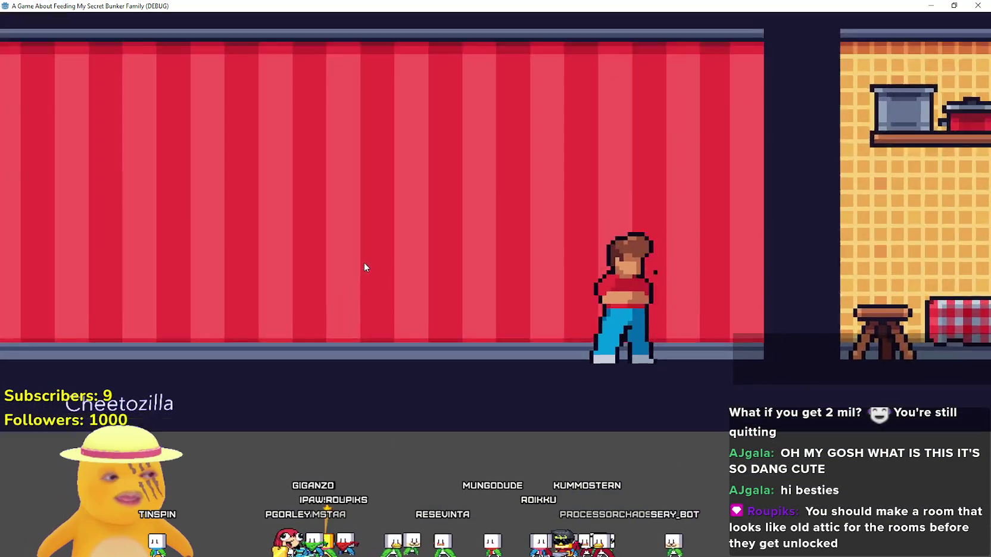
key("Up")
key("Right")
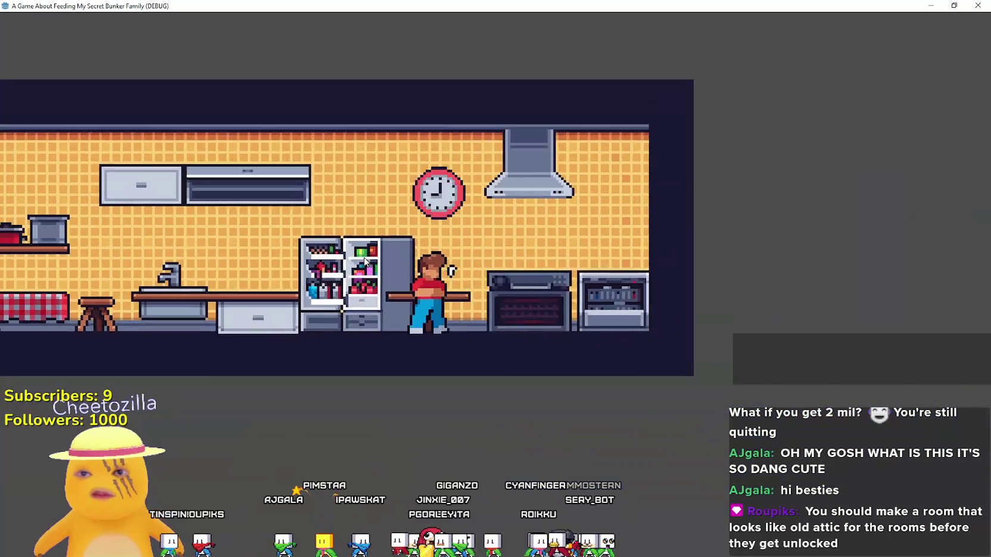
Step: Walk back and forth between the rooms while zooming the camera, then minimize the game window
key("Left")
key("Up")
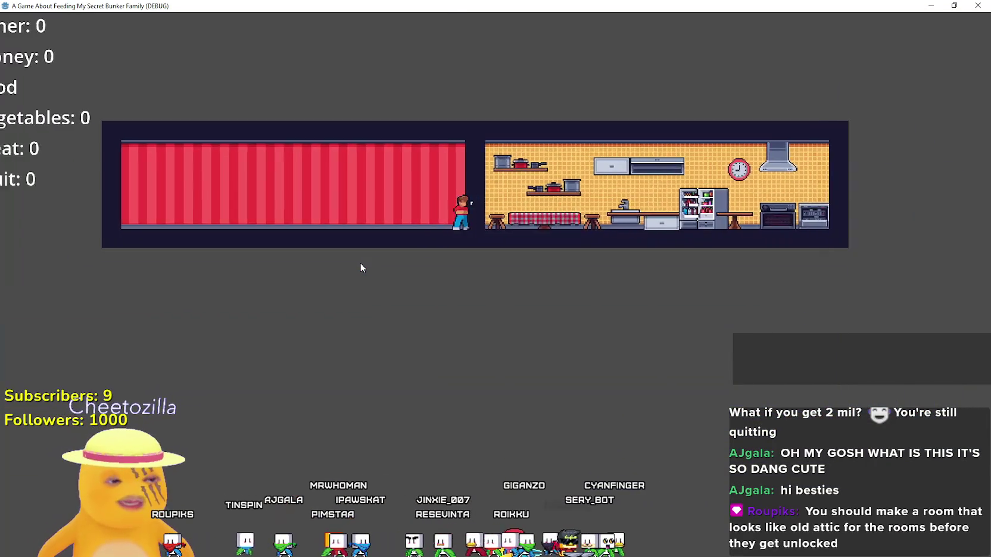
key("Left")
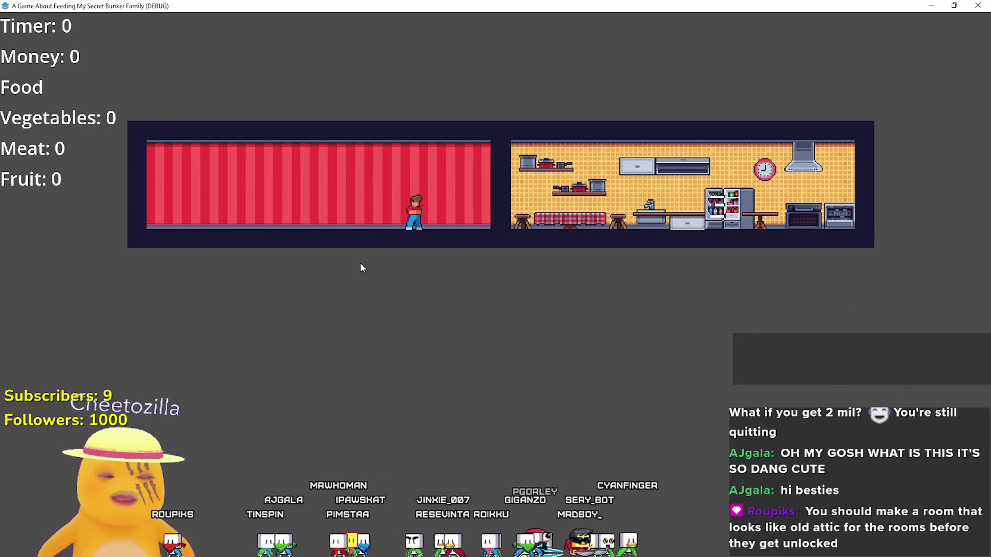
key("Right")
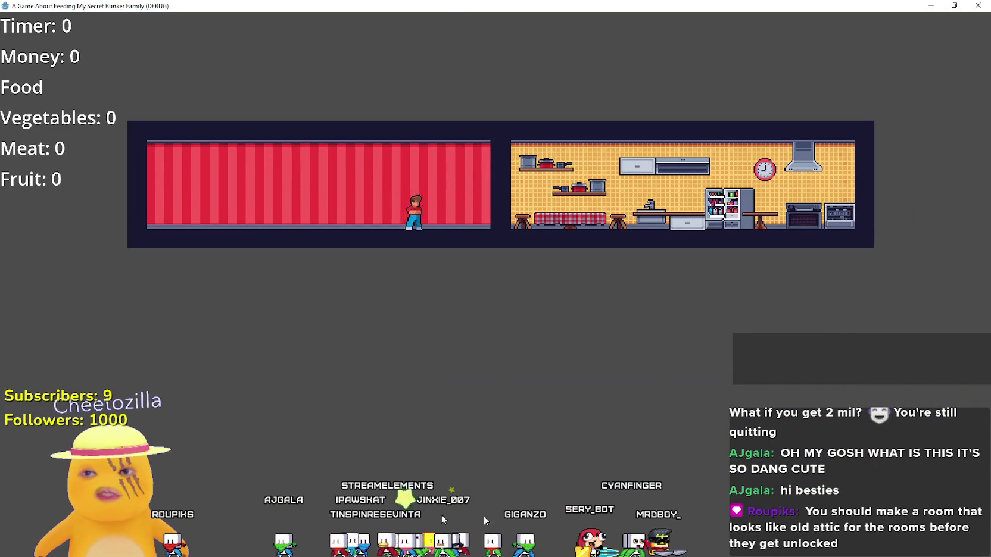
key("Right")
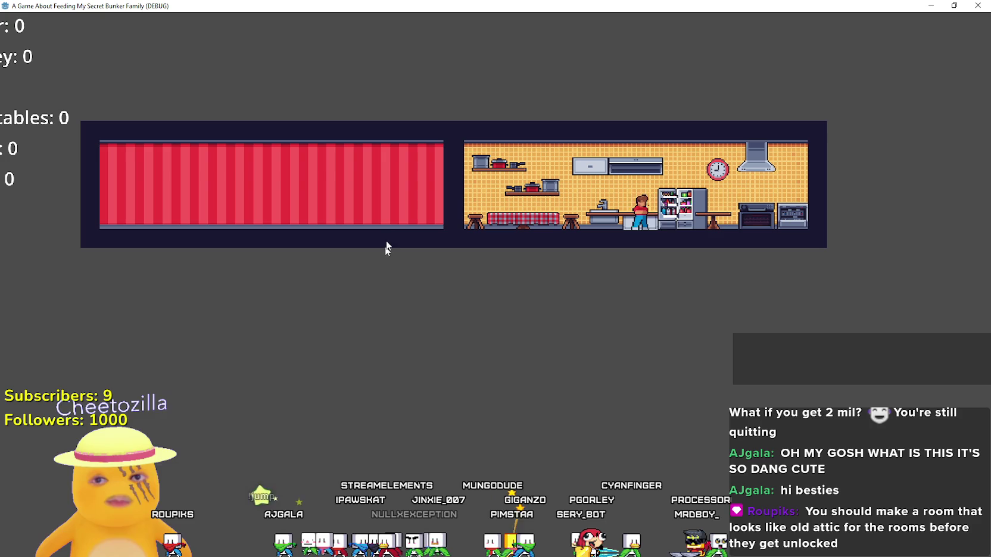
key("Left")
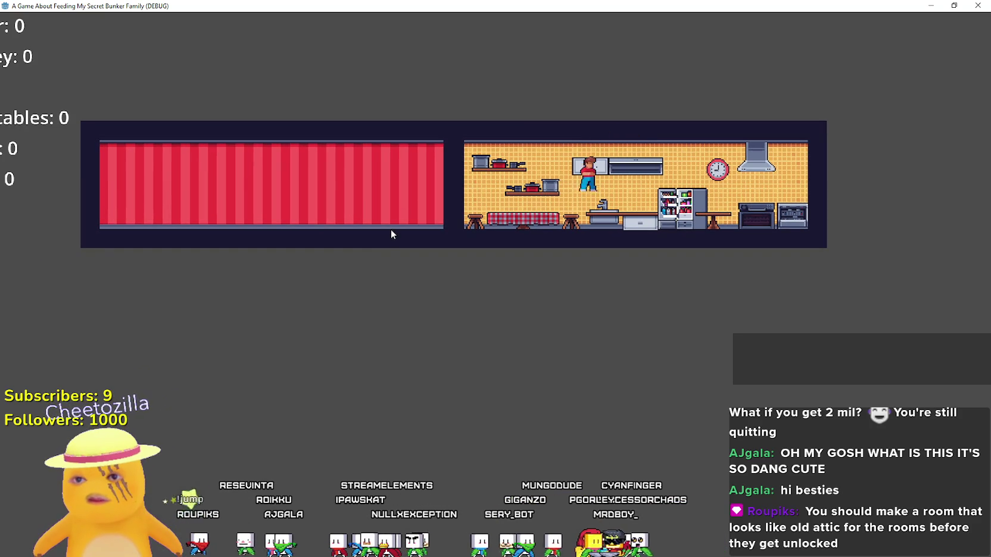
key("Left")
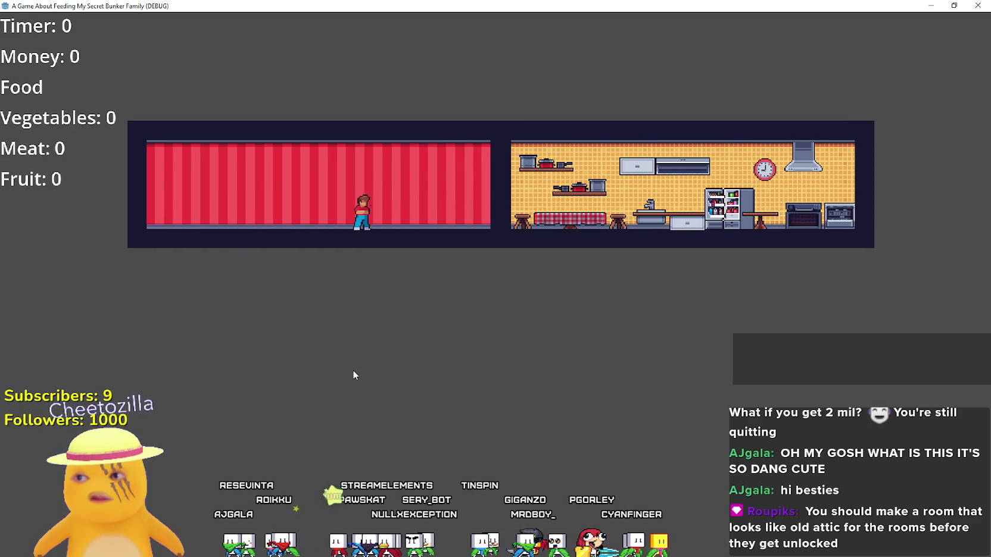
key("Right")
scroll(351, 369, "up", 3)
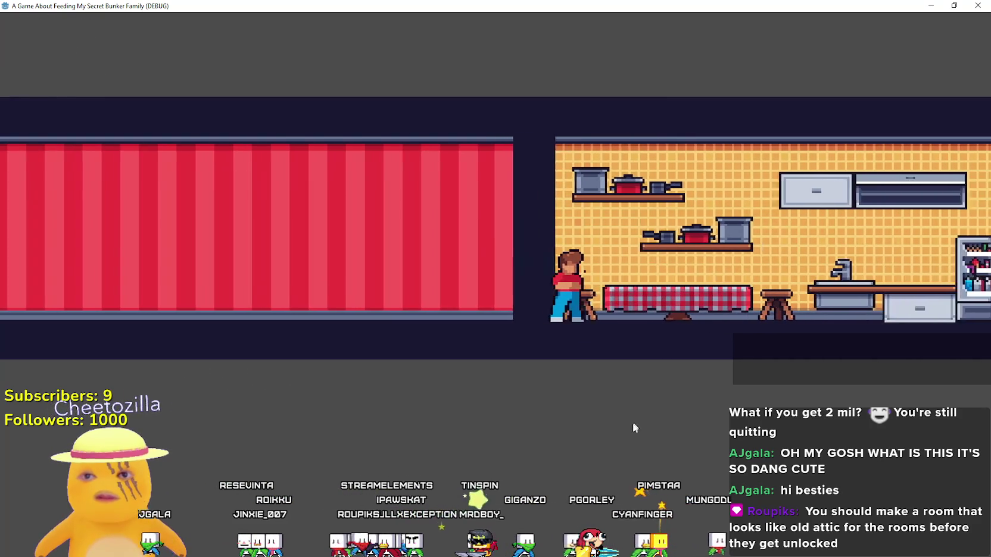
key("Right")
scroll(634, 417, "down", 2)
scroll(634, 414, "down", 2)
key("Right")
key("Left")
scroll(635, 414, "up", 4)
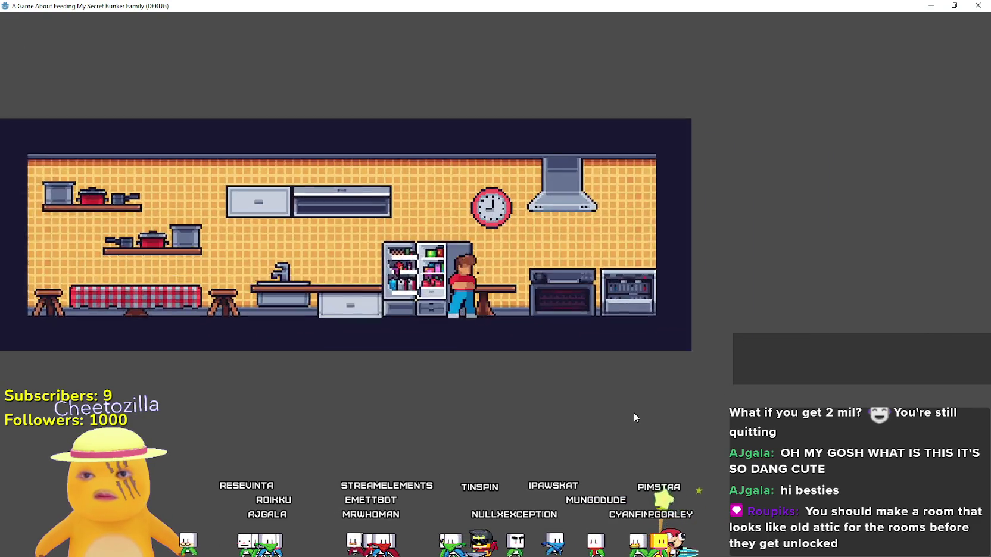
key("Left")
key("Left")
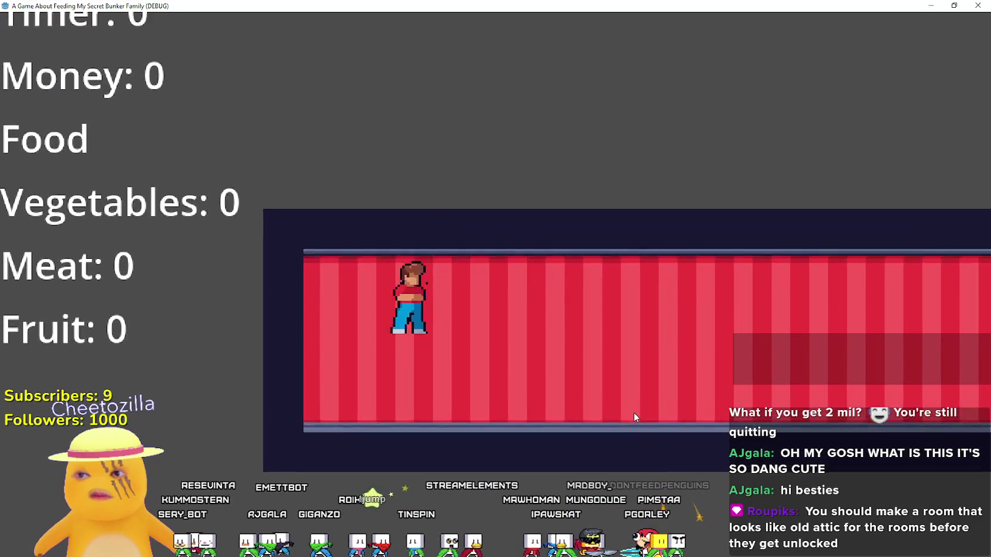
key("Right")
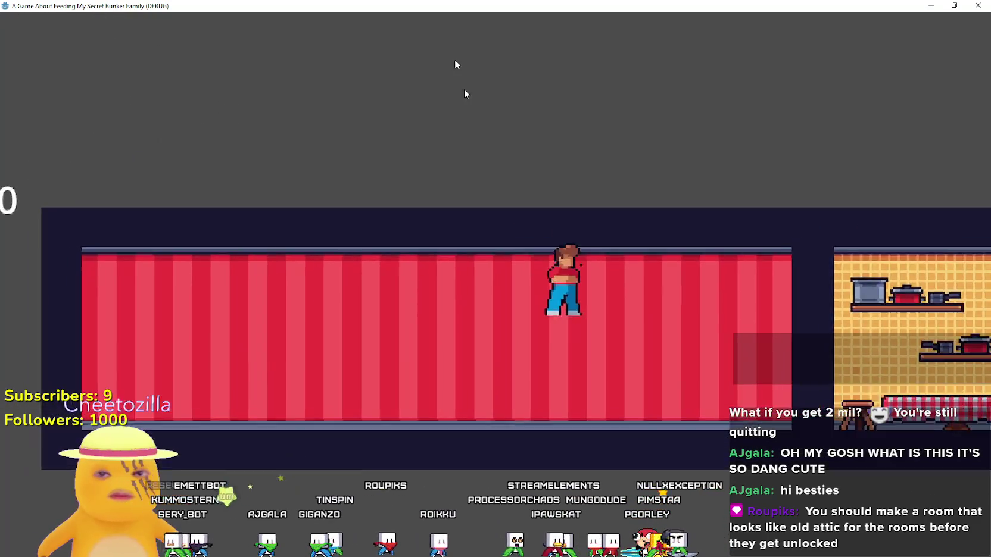
key("super+Down")
key("super+Down")
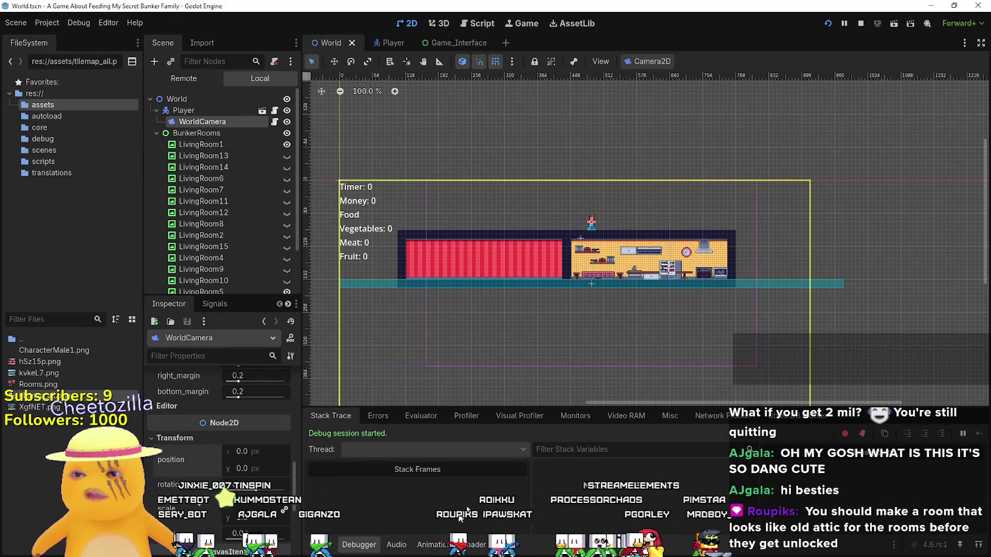
Step: In the debugger's Monitors, graph the FPS and Process time monitors
left_click(519, 416)
left_click(575, 416)
left_click(374, 463)
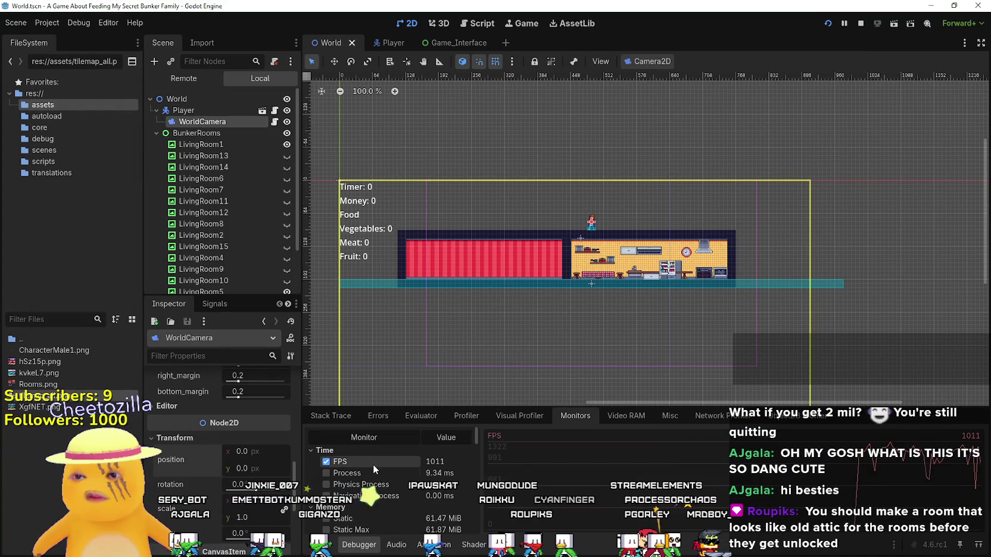
left_click(372, 474)
Step: Return to the game and walk and jump through the kitchen and red room
key("alt+Tab")
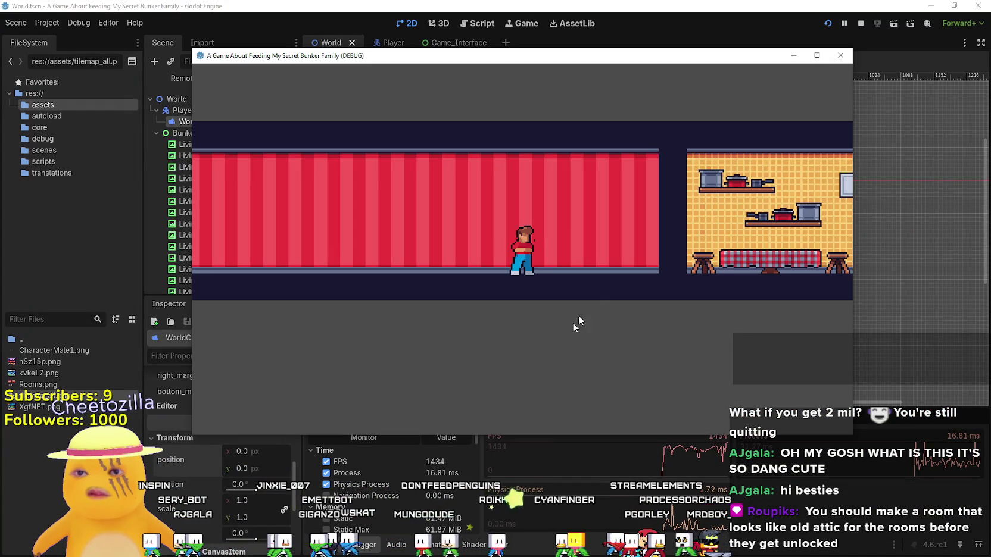
key("Right")
key("super+Up")
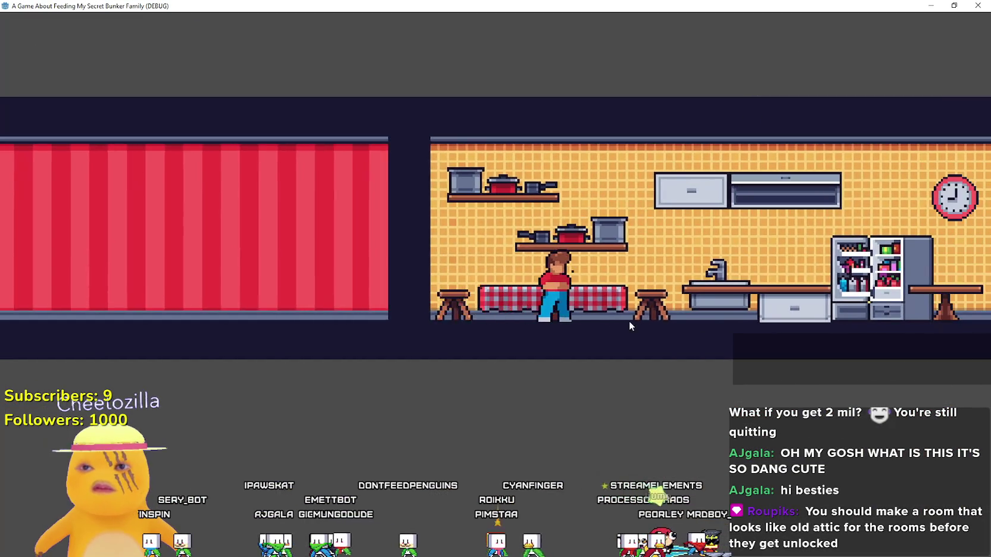
key("Right")
key("space")
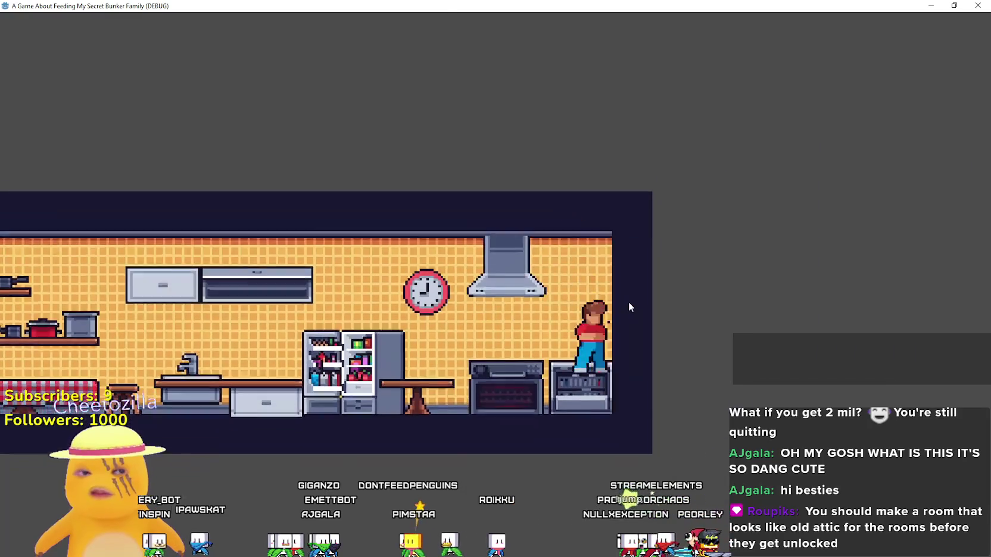
key("Left")
key("space")
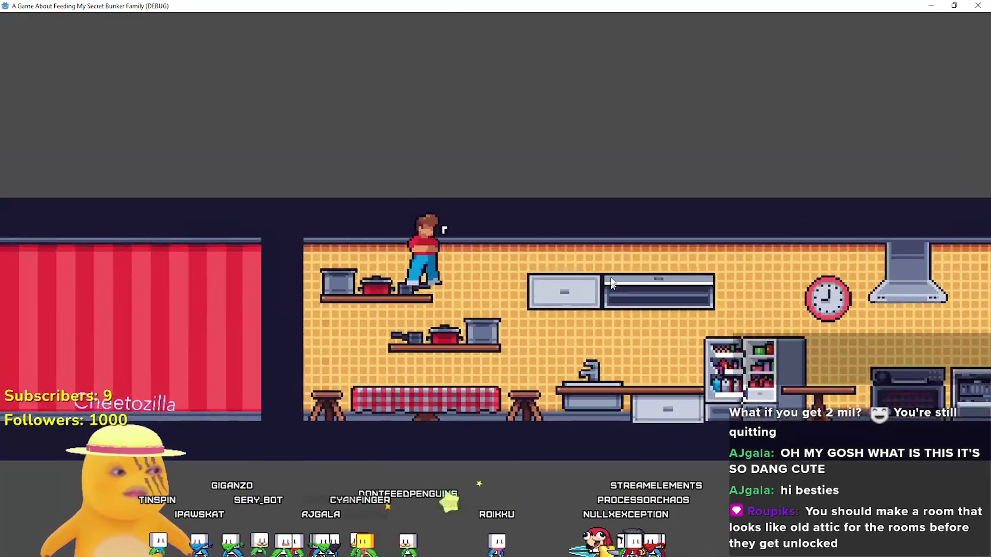
key("Left")
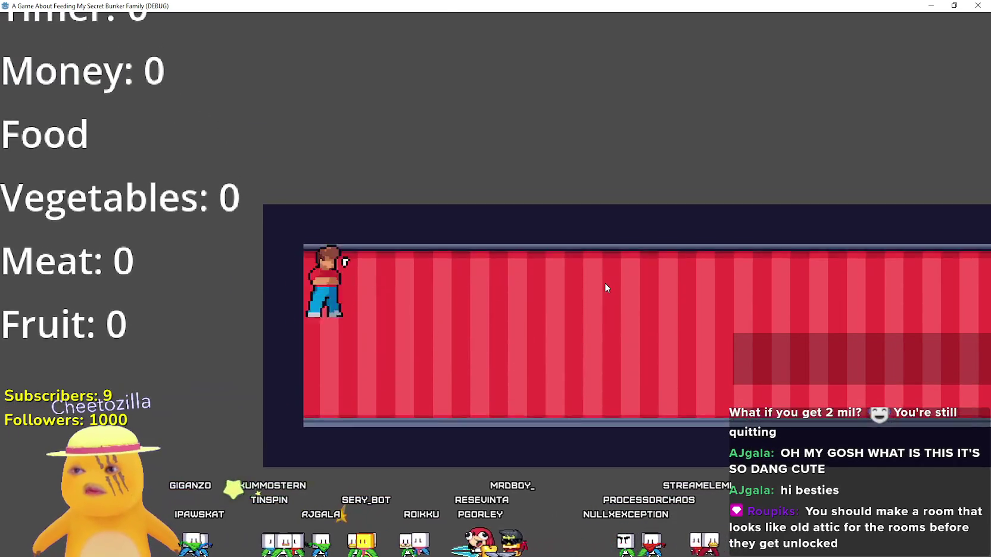
key("Right")
key("space")
key("Right")
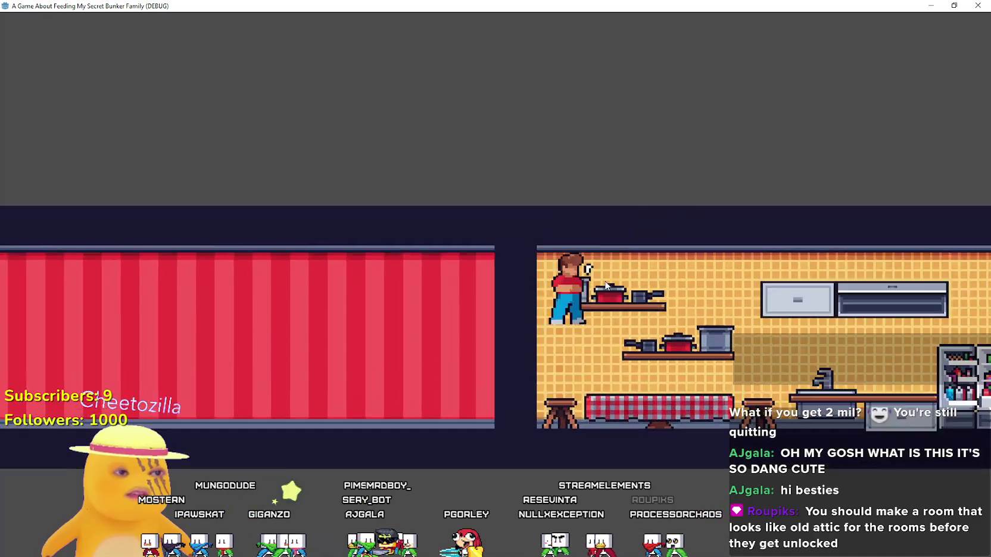
key("Right")
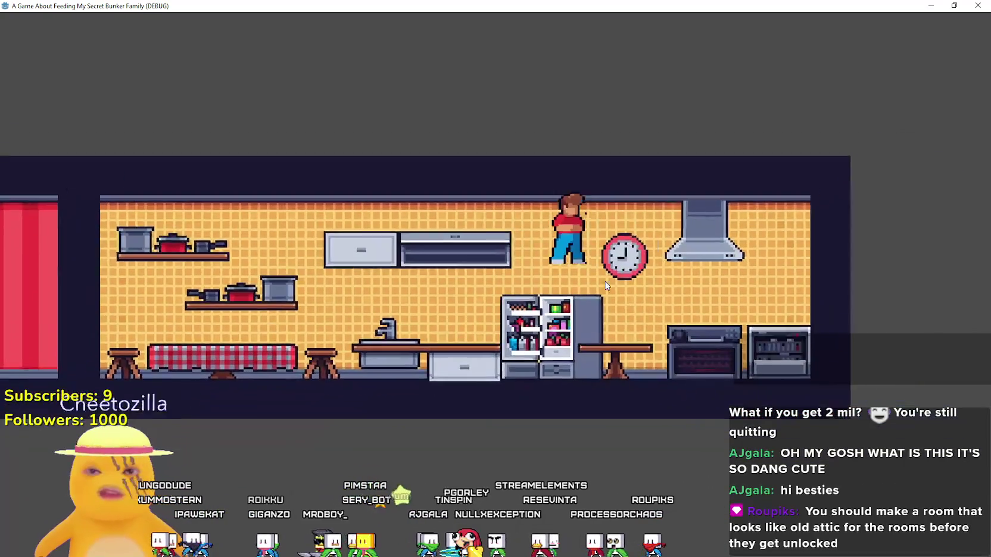
key("space")
key("Left")
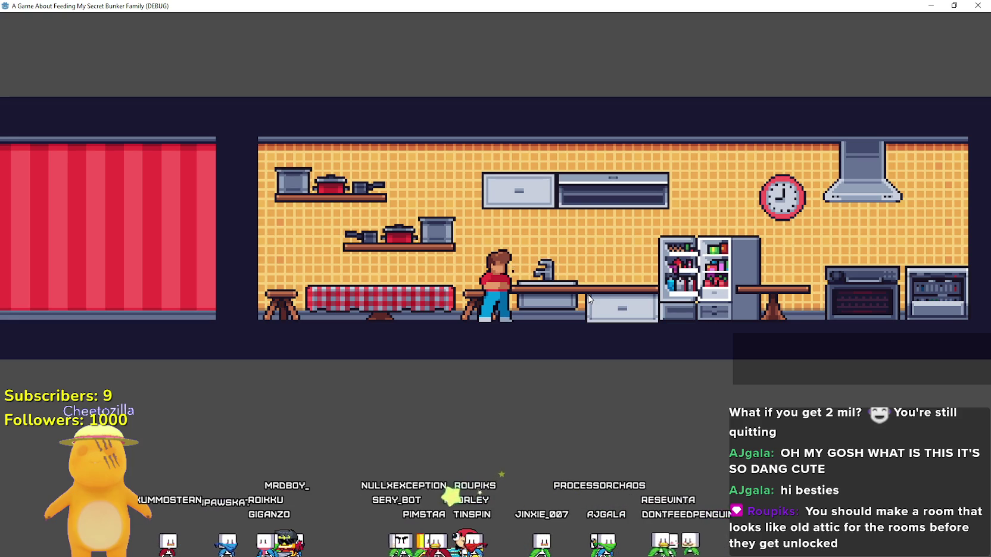
Step: Walk between rooms while zooming out and in, then minimize and stop the game
key("a")
key("a")
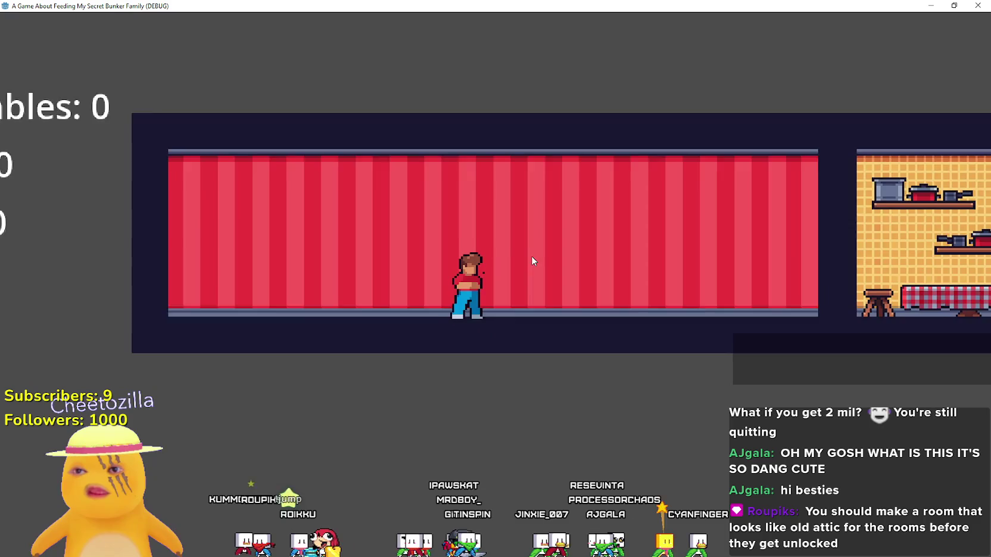
key("d")
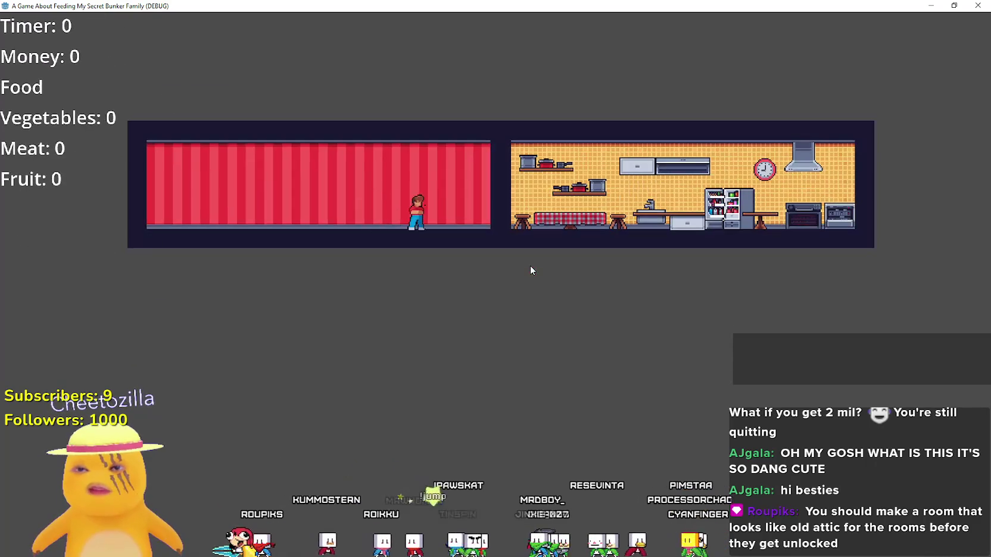
key("d")
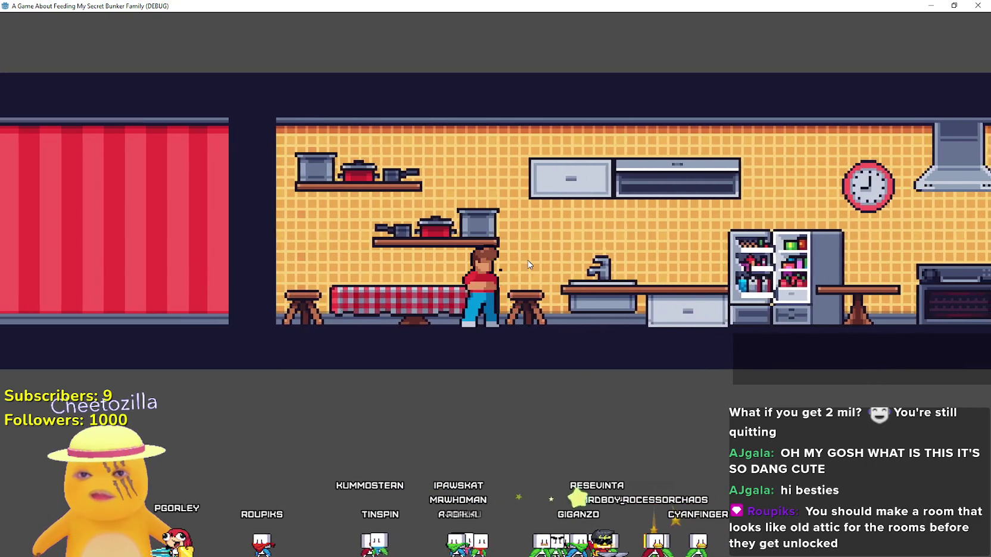
key("a")
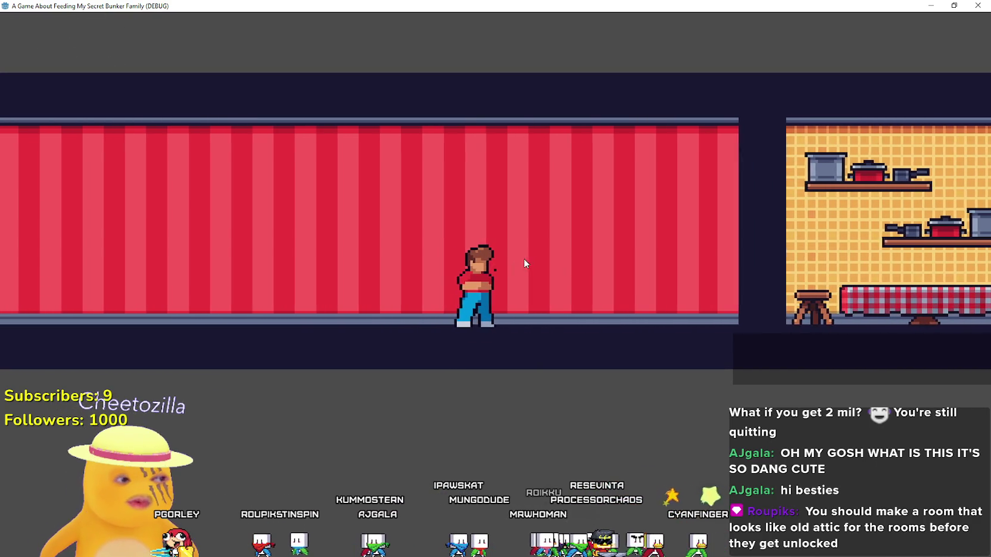
key("d")
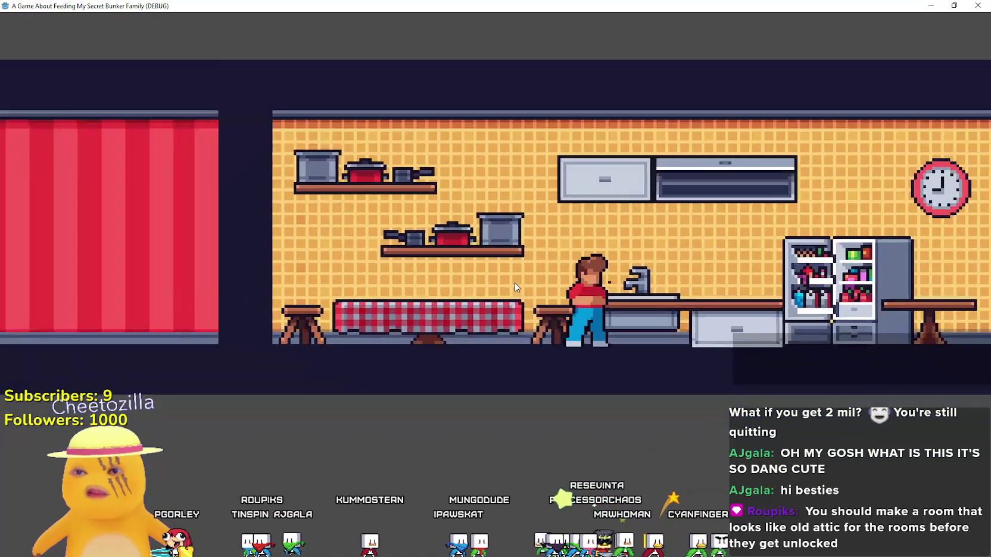
scroll(515, 288, "down", 3)
key("a")
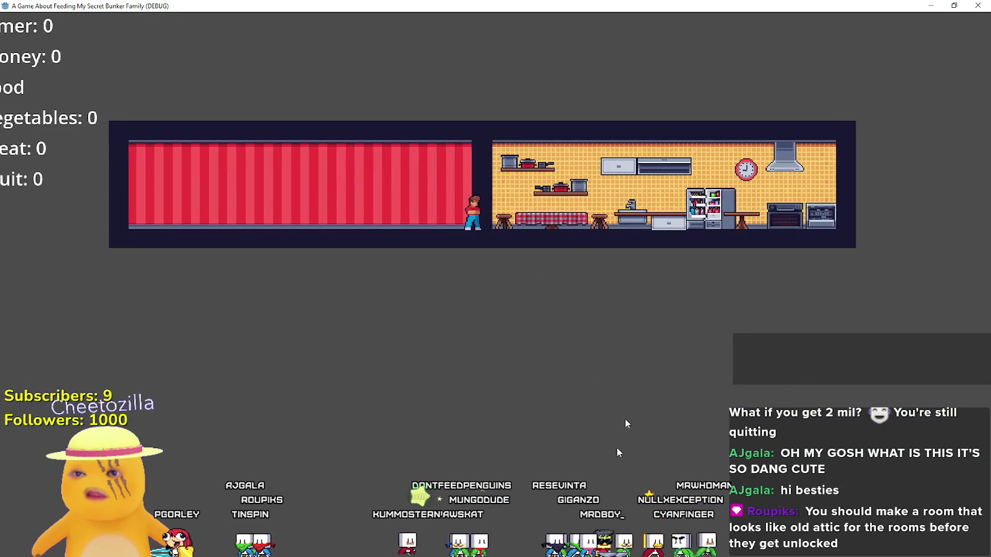
key("d")
key("super+Down")
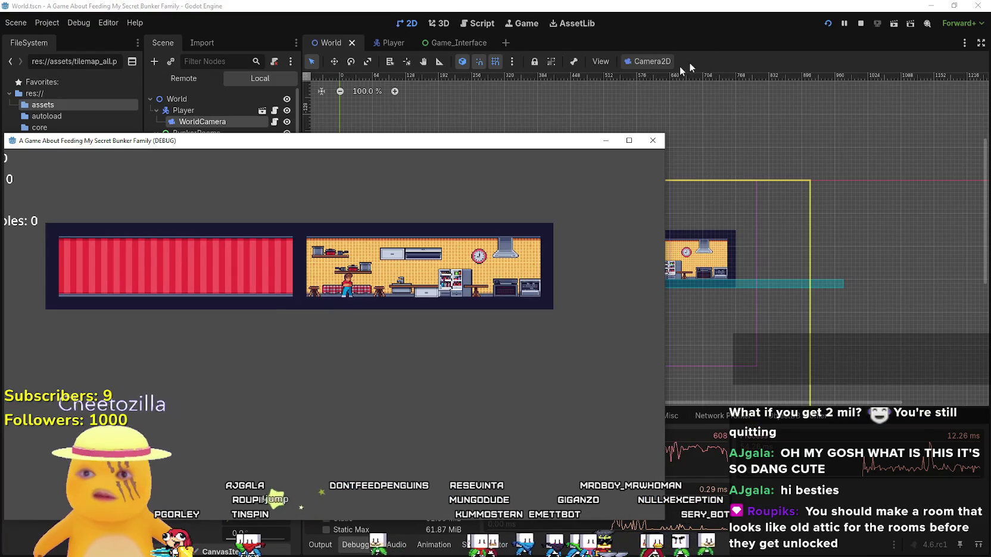
left_click(860, 24)
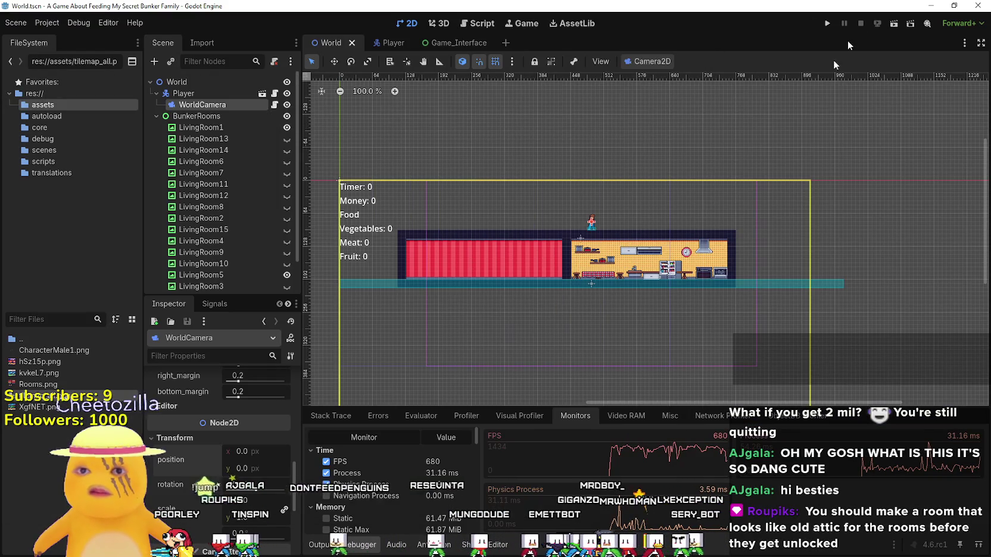
Step: Delete LivingRoom10–LivingRoom13 and LivingRoom3, leaving LivingRoom1 and LivingRoom5
left_click(223, 138)
scroll(216, 164, "down", 2)
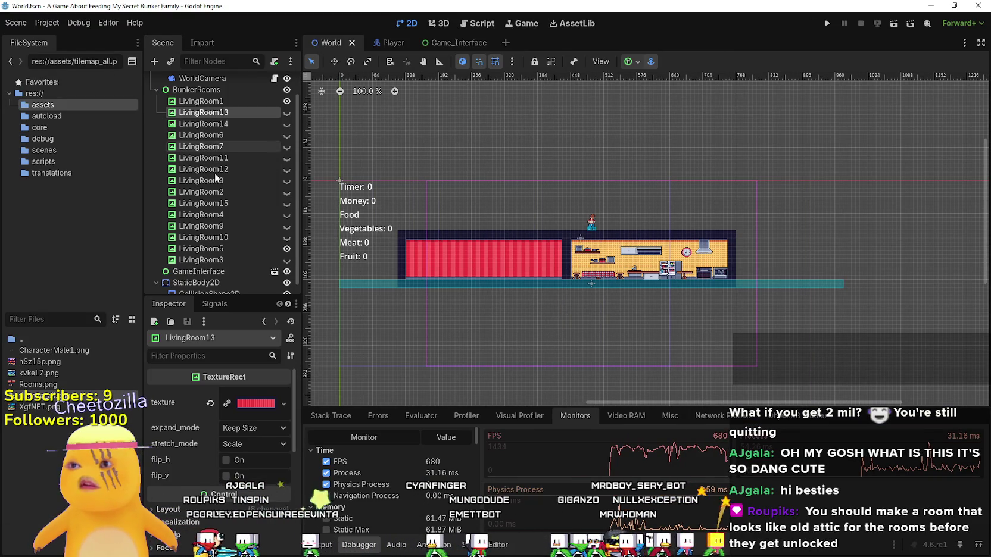
left_click(205, 237, "shift")
key("Delete")
key("Return")
left_click(215, 151)
key("Delete")
key("Return")
left_click(223, 138)
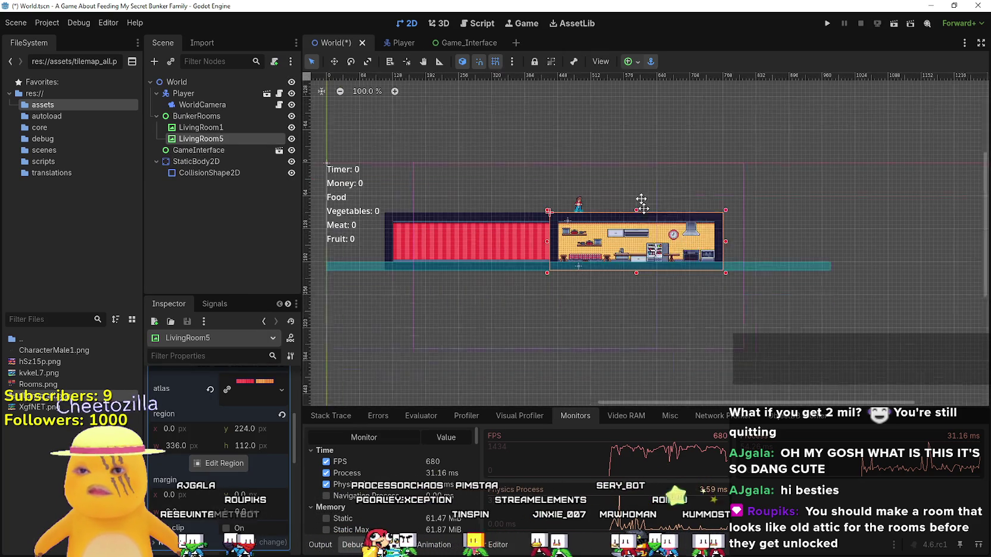
Step: Duplicate the kitchen LivingRoom5, drag the copy below the rooms, and run the game
scroll(647, 216, "down", 3)
key("ctrl+d")
mouse_move(607, 188)
left_mouse_down()
mouse_move(591, 319)
mouse_move(525, 279)
left_mouse_up()
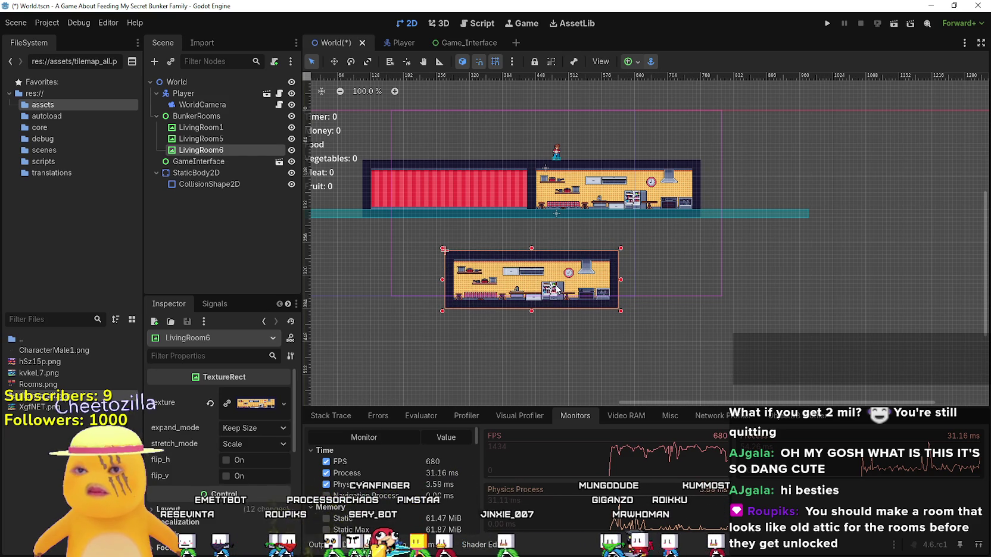
left_click(827, 24)
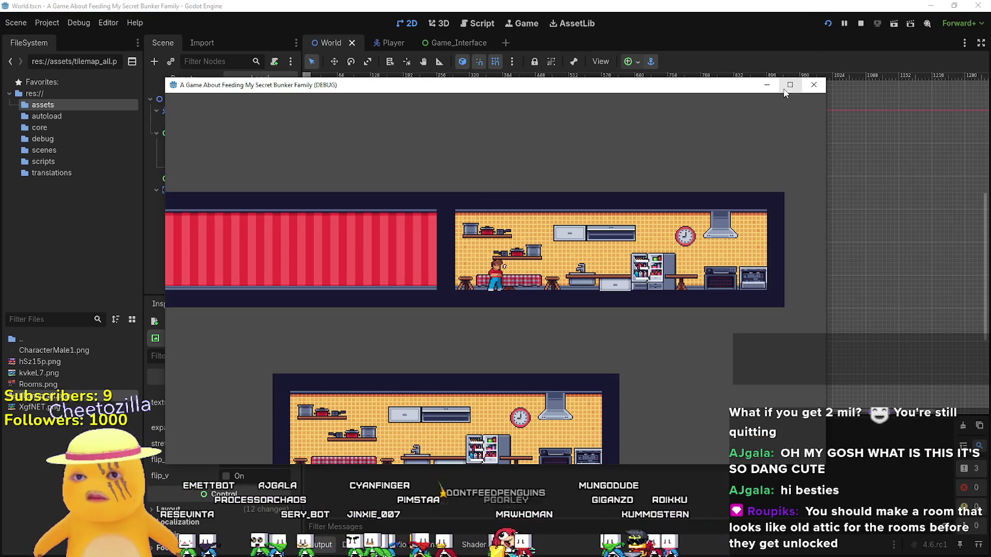
Step: Enlarge the running game to inspect the kitchen copy, then return to the editor
left_click(785, 90)
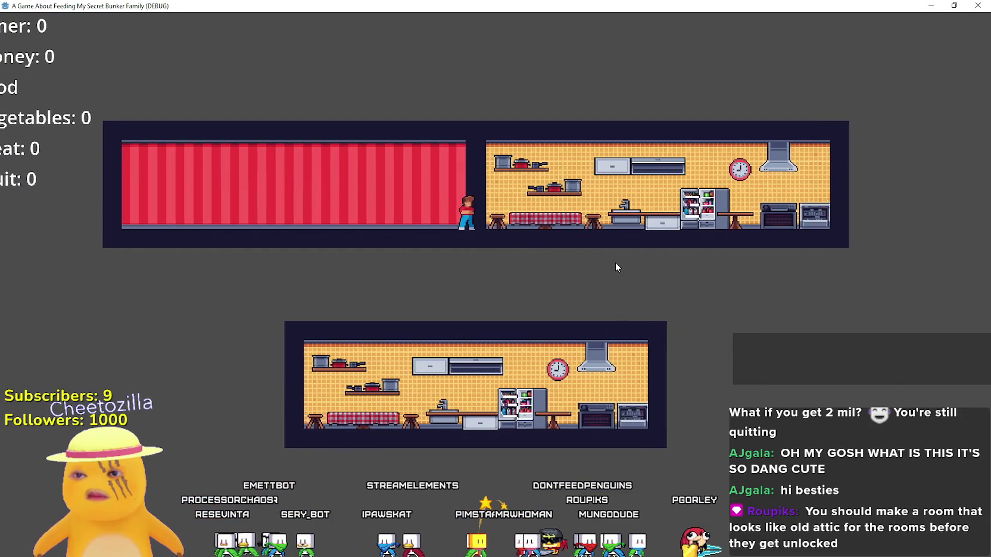
left_click_drag(614, 5, 548, 45)
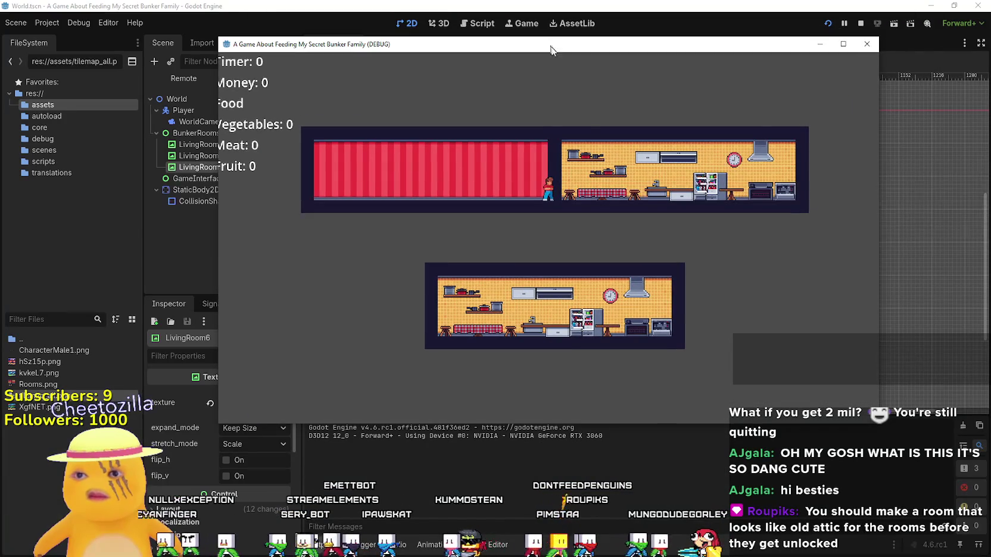
left_click(688, 13)
Step: Drag LivingRoom6 lower beneath the two rooms, recheck it in the game, then nudge it slightly up-left
scroll(663, 228, "down", 3)
left_click_drag(520, 184, 512, 254)
key("alt+Tab")
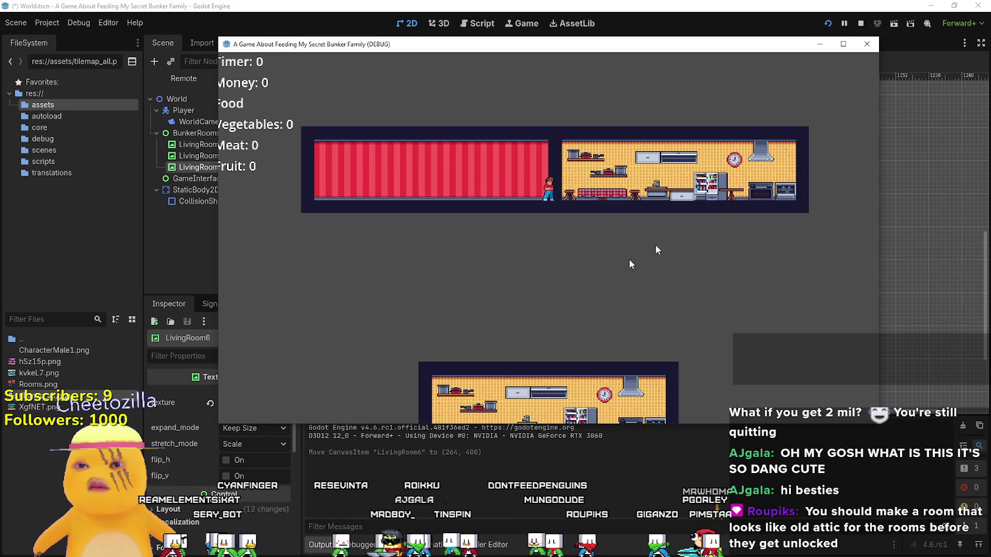
left_click(842, 44)
key("alt+Tab")
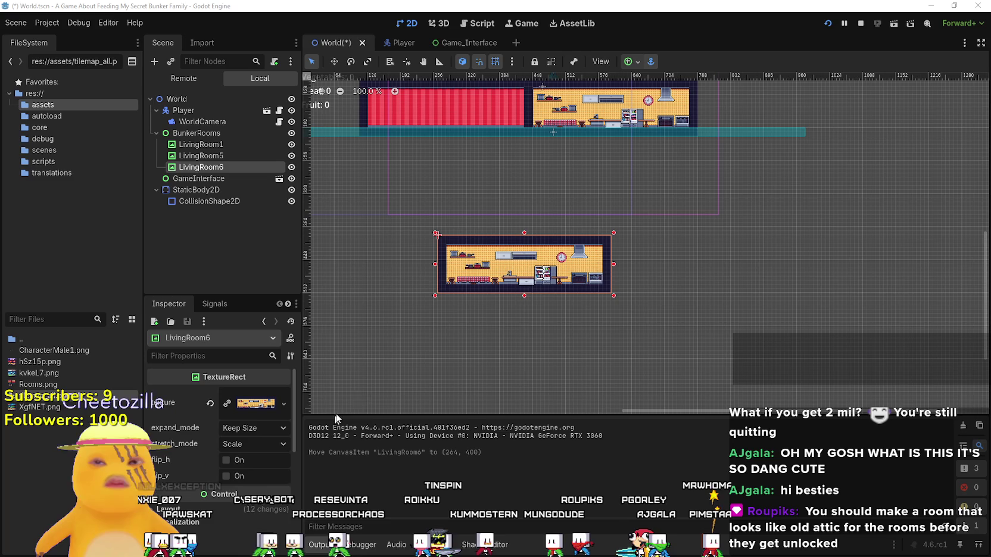
left_click_drag(532, 278, 524, 243)
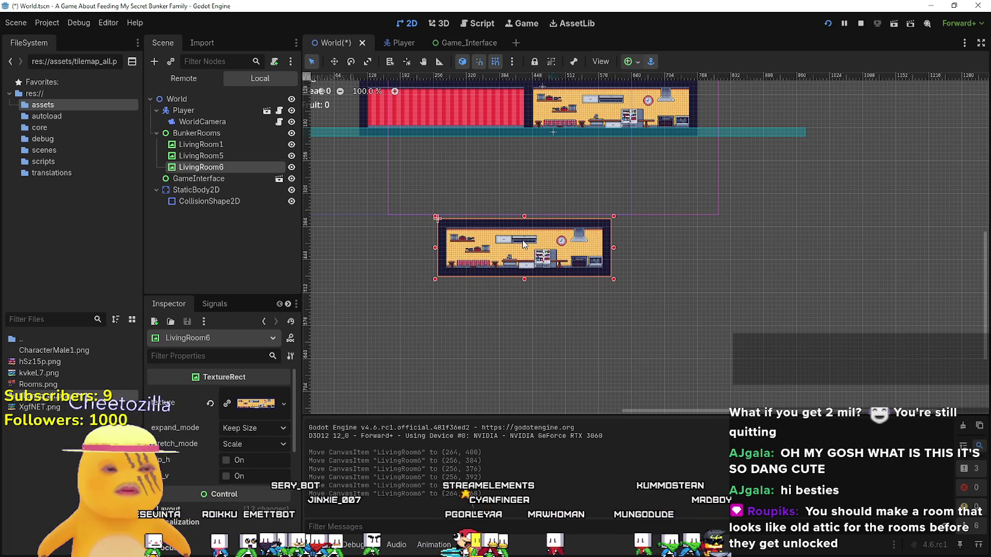
Step: Check the kitchen copy's placement in the enlarged game window, then stop the game
scroll(538, 253, "up", 5)
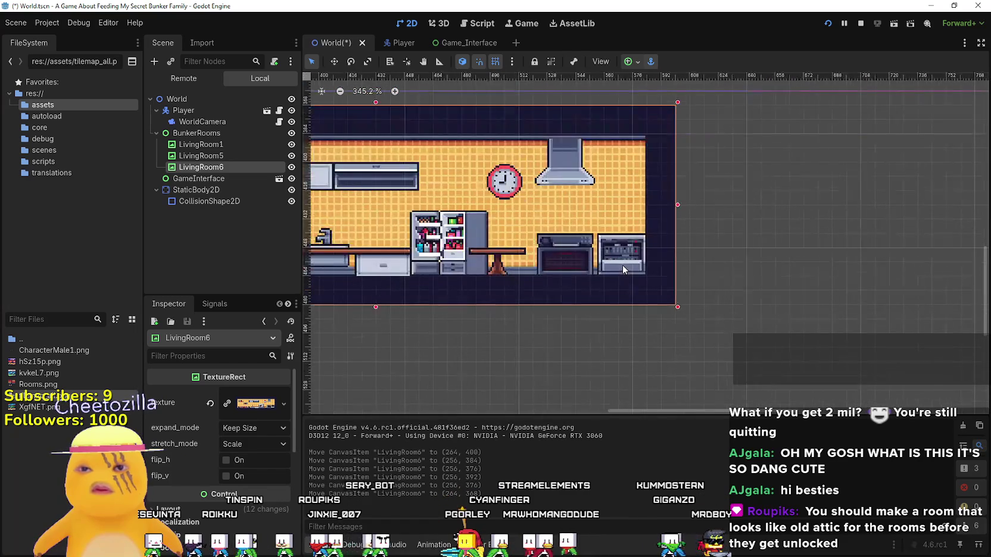
scroll(618, 266, "down", 3)
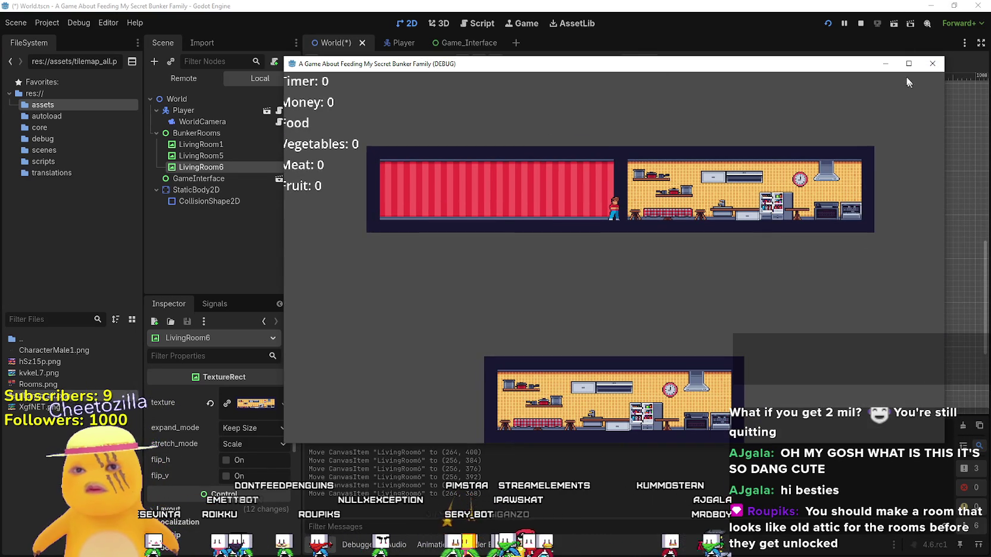
left_click(909, 64)
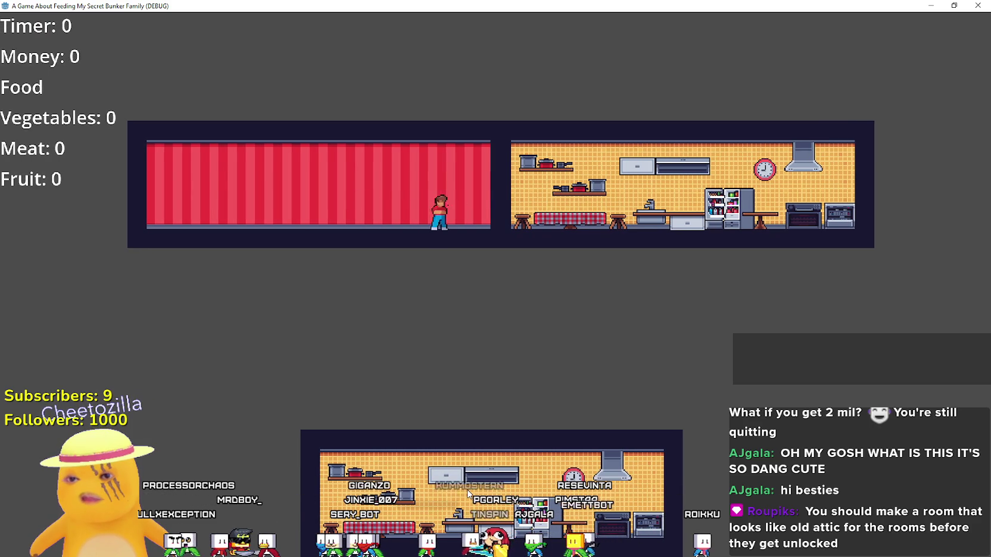
key("F8")
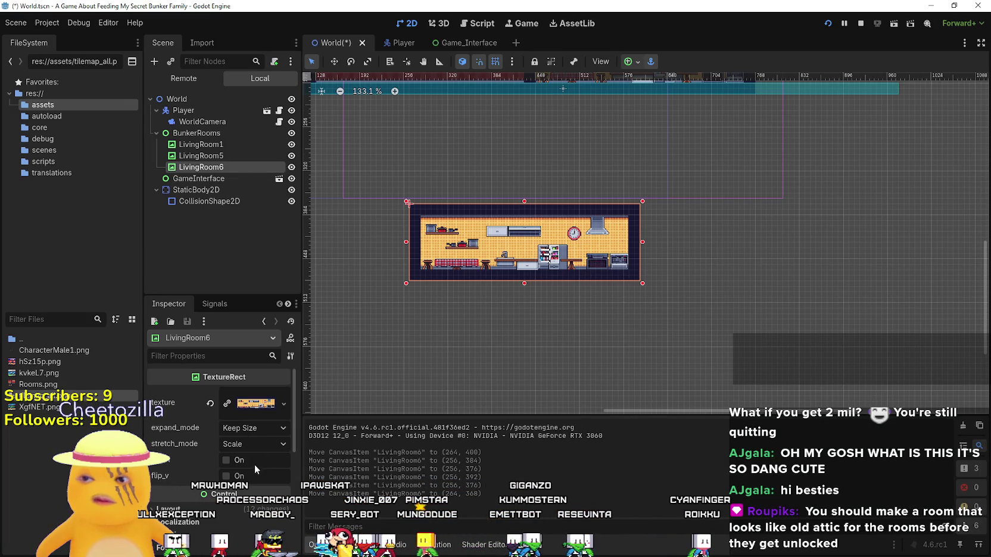
Step: Mirror LivingRoom6 horizontally with flip_h instead of flip_v and run the game
left_click(227, 476)
left_click(239, 477)
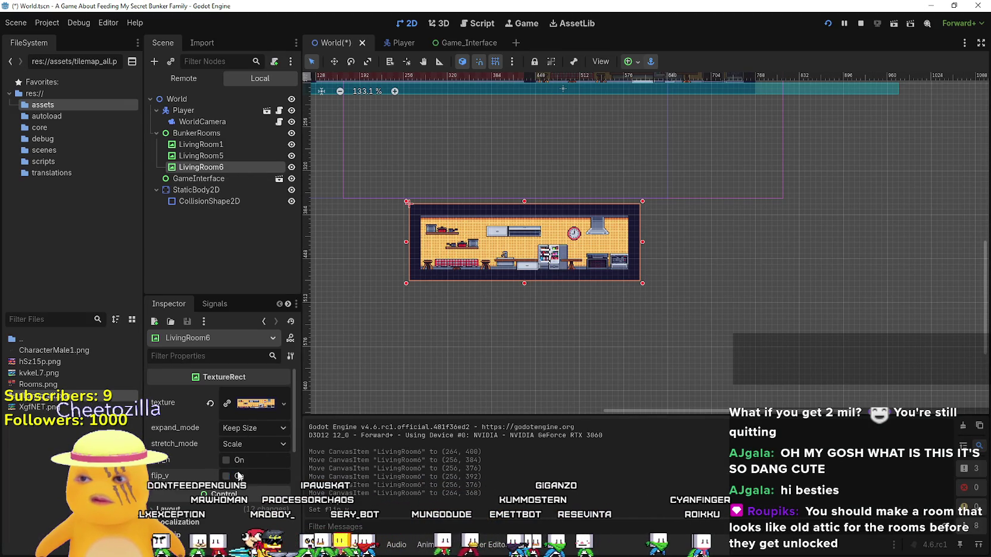
left_click(233, 460)
key("F5")
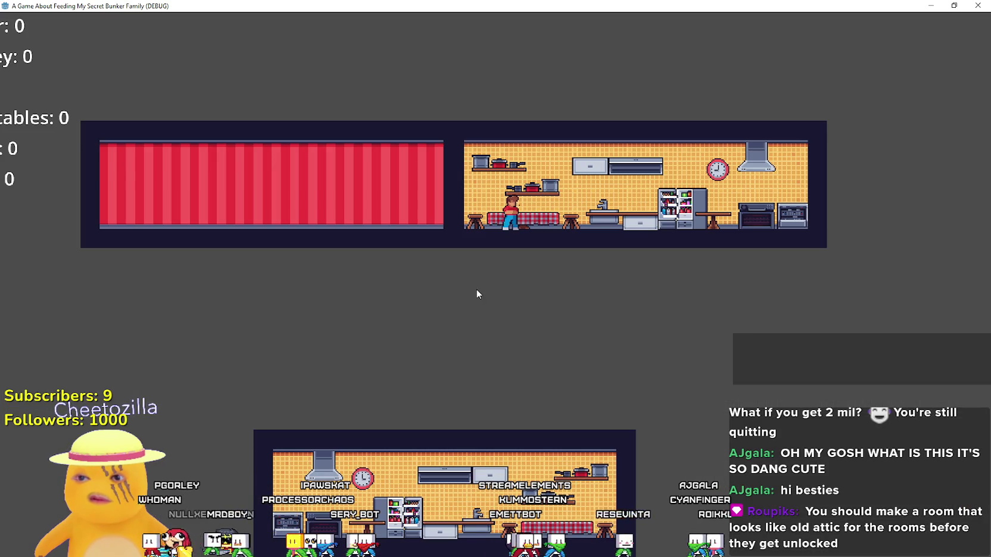
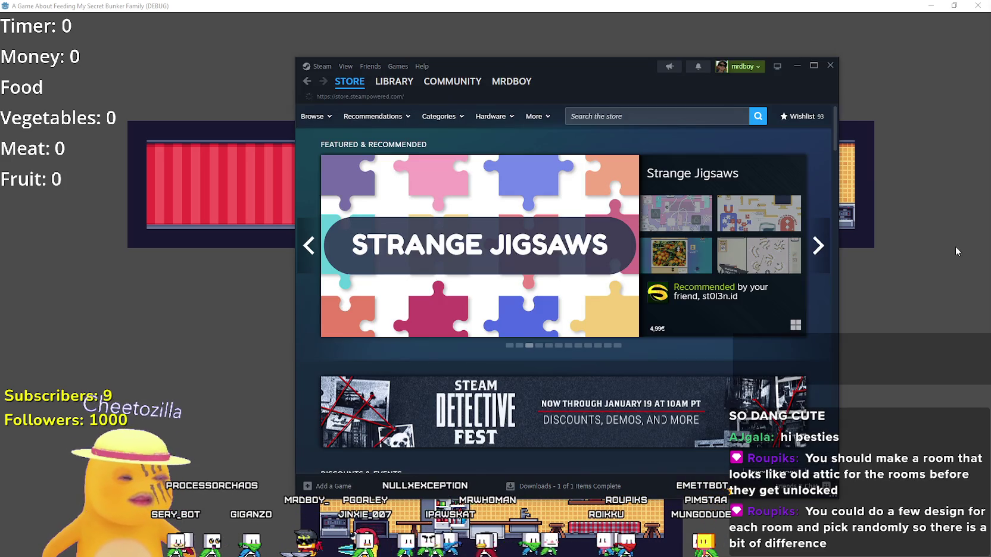
Step: Search the Steam store for 'Ash war' and open the Ash Warden store page
left_click(664, 115)
type("A")
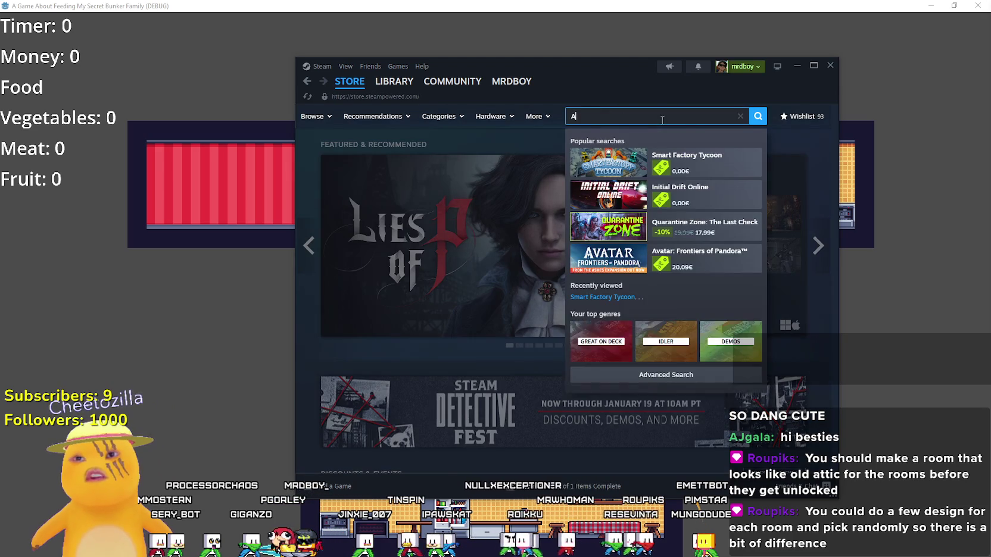
type("sh war")
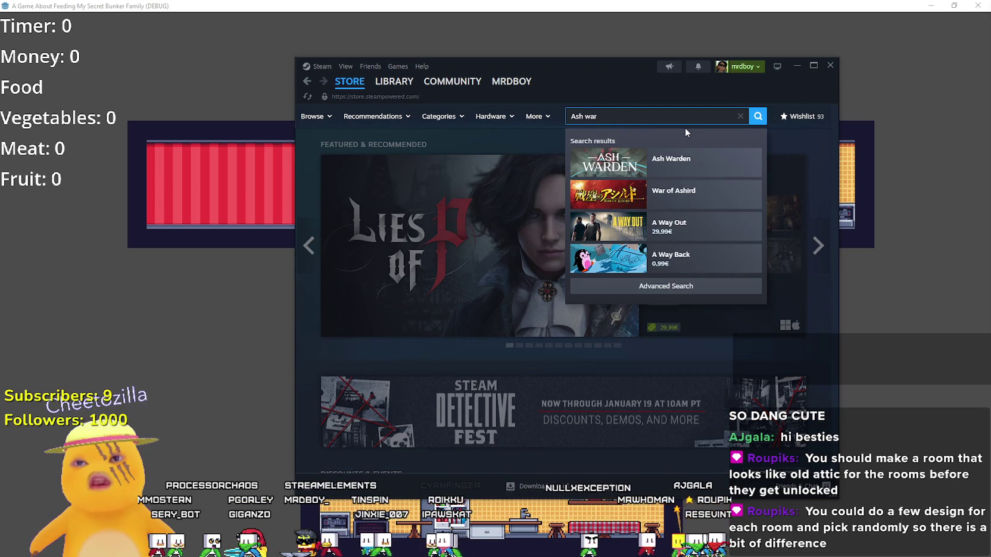
left_click(689, 175)
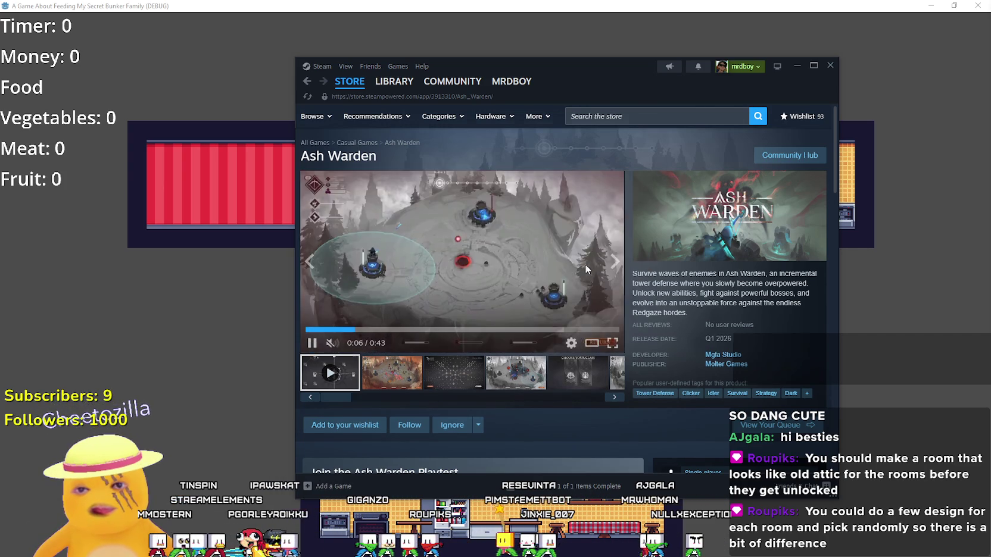
Step: Scroll down the Ash Warden page and expand the full game description with READ MORE
scroll(649, 265, "down", 5)
scroll(539, 363, "down", 5)
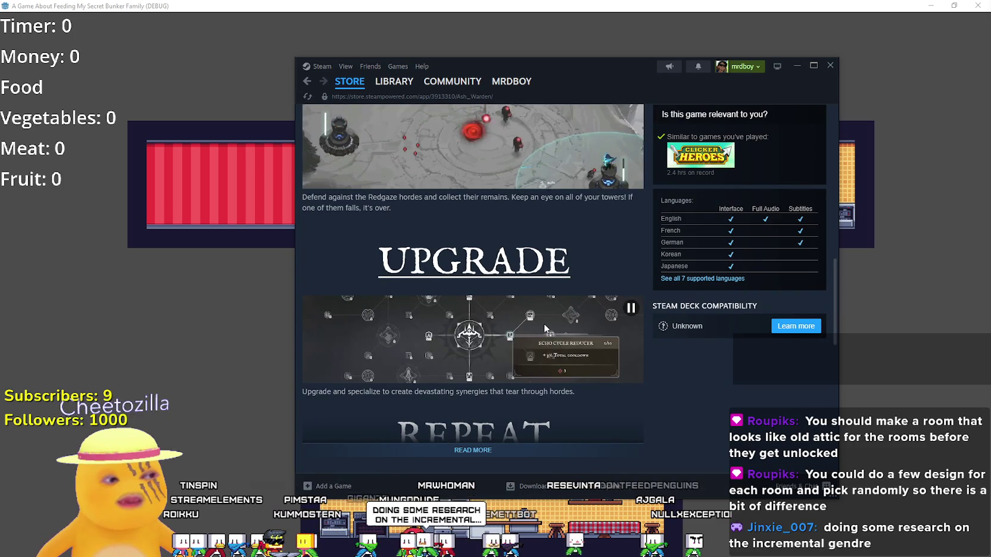
scroll(544, 324, "down", 2)
left_click(551, 357)
scroll(560, 334, "down", 4)
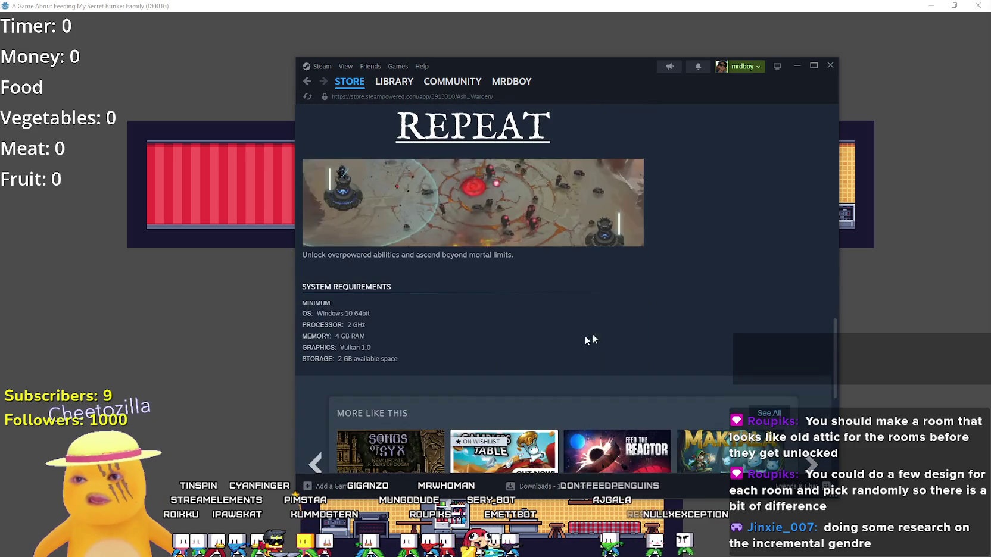
scroll(666, 352, "down", 3)
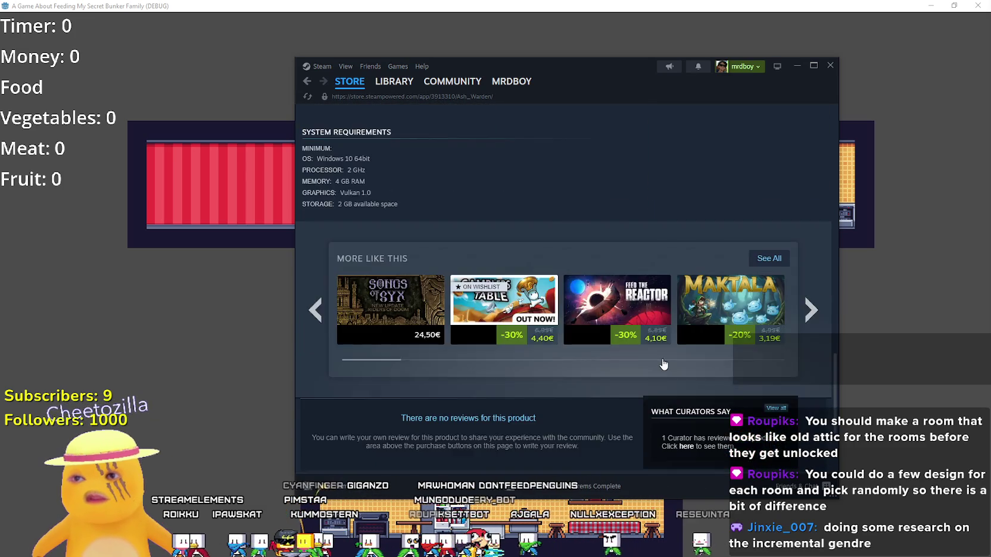
Step: Scroll back to the top and show a gameplay screenshot in the main media area
scroll(666, 351, "up", 10)
scroll(661, 344, "up", 4)
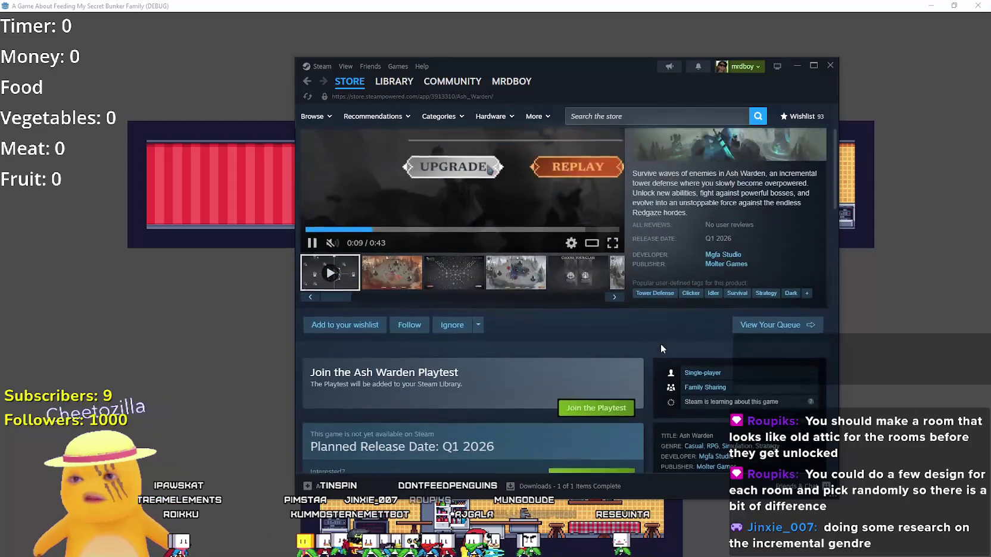
scroll(652, 339, "down", 10)
scroll(509, 349, "down", 2)
scroll(426, 285, "up", 4)
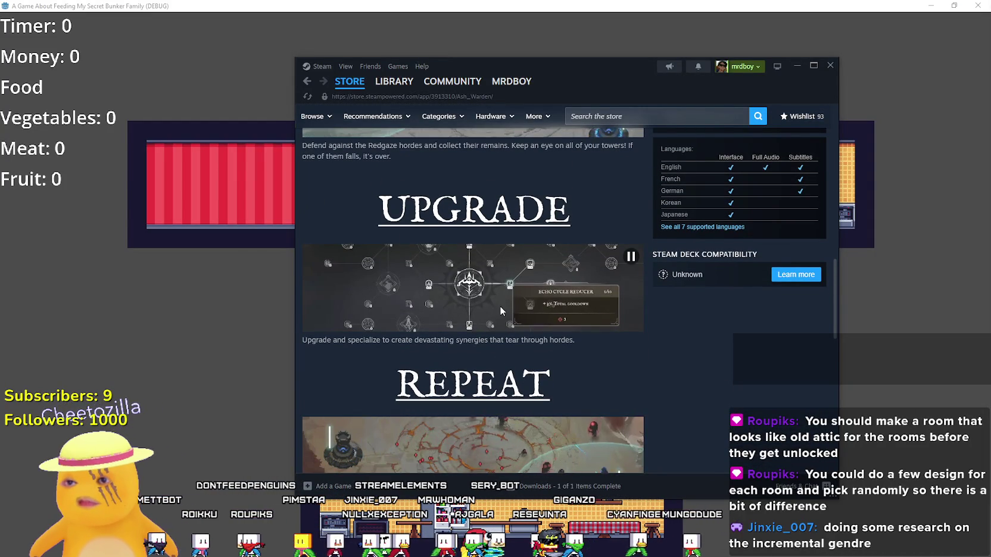
scroll(406, 284, "up", 2)
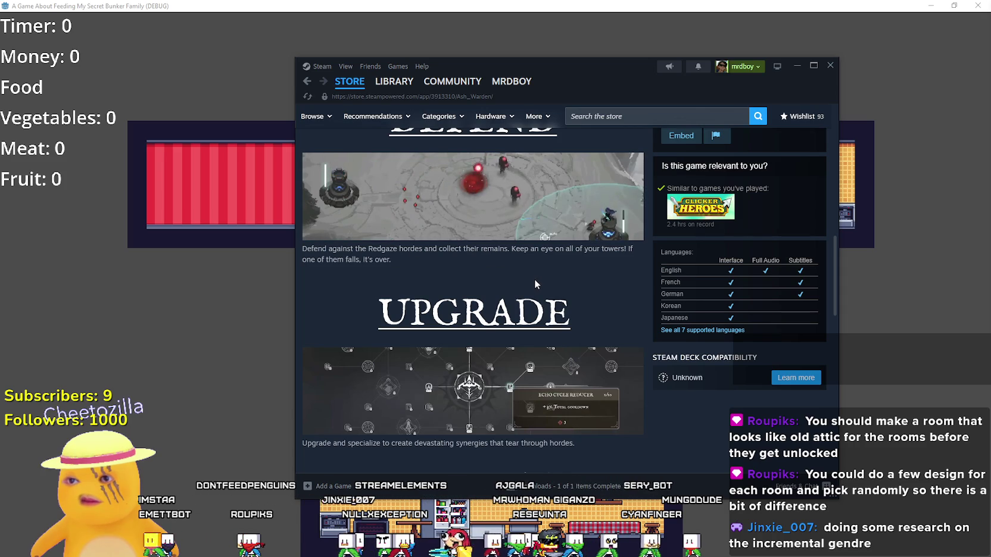
scroll(534, 279, "up", 8)
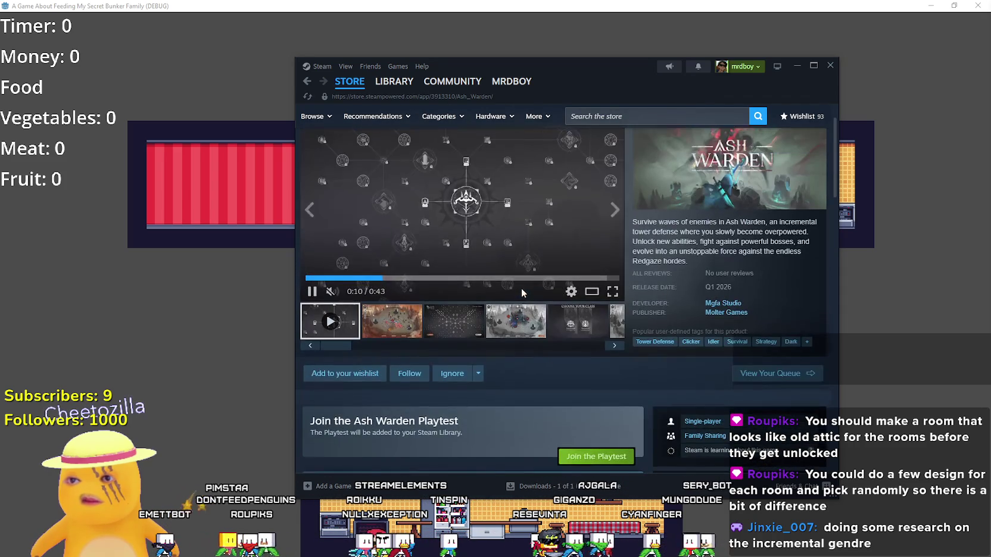
left_click(392, 321)
Step: Page through every Ash Warden screenshot back around to the trailer, then close the media viewer
left_click(476, 268)
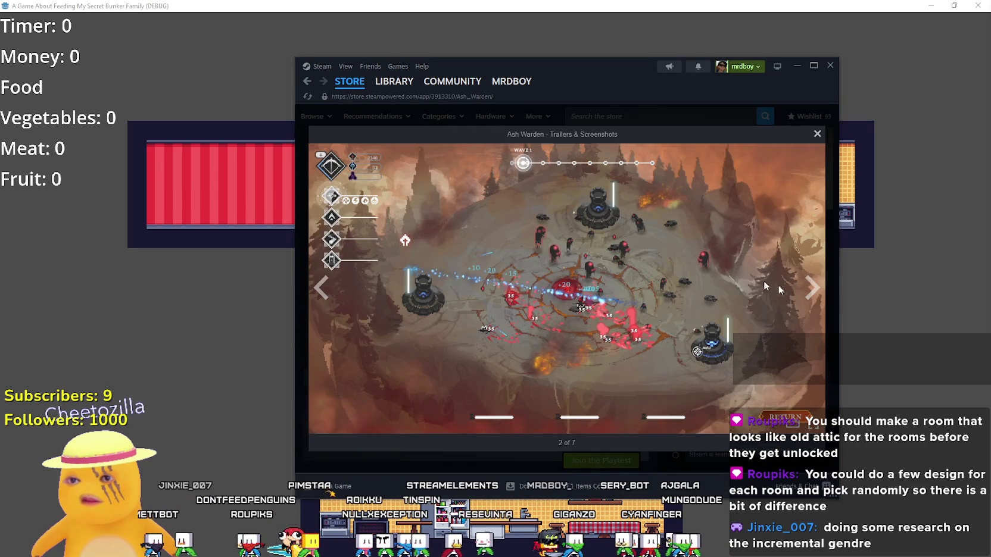
left_click(811, 289)
left_click(810, 290)
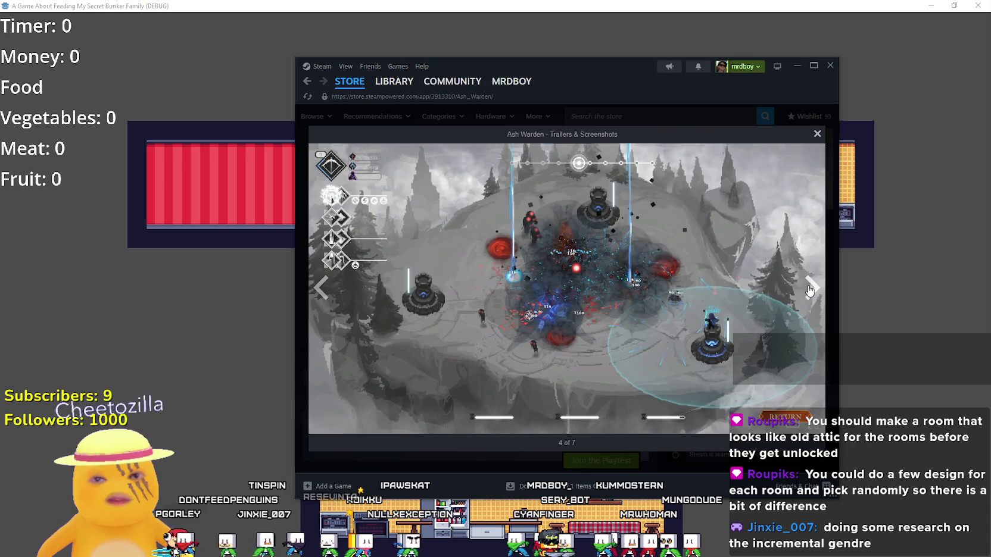
left_click(810, 288)
left_click(810, 289)
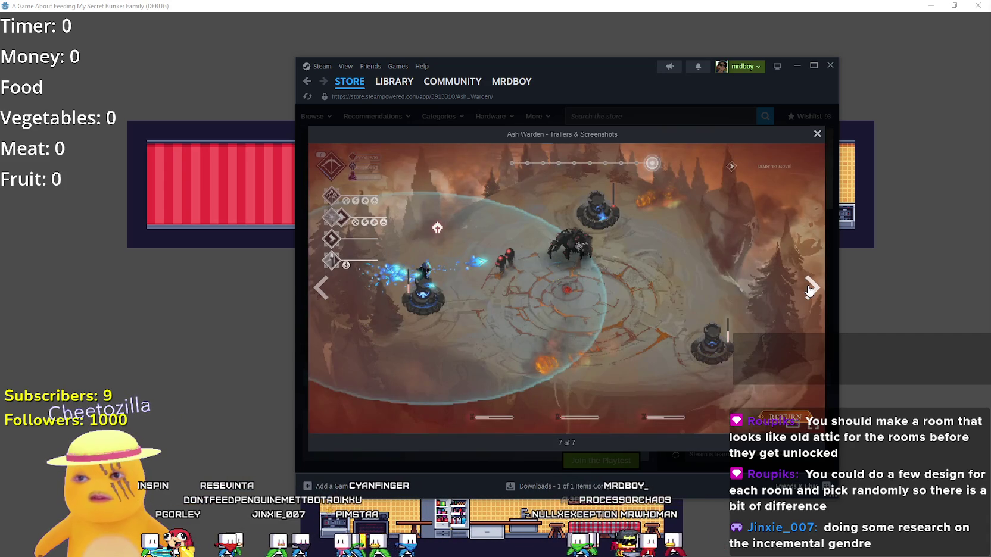
left_click(810, 289)
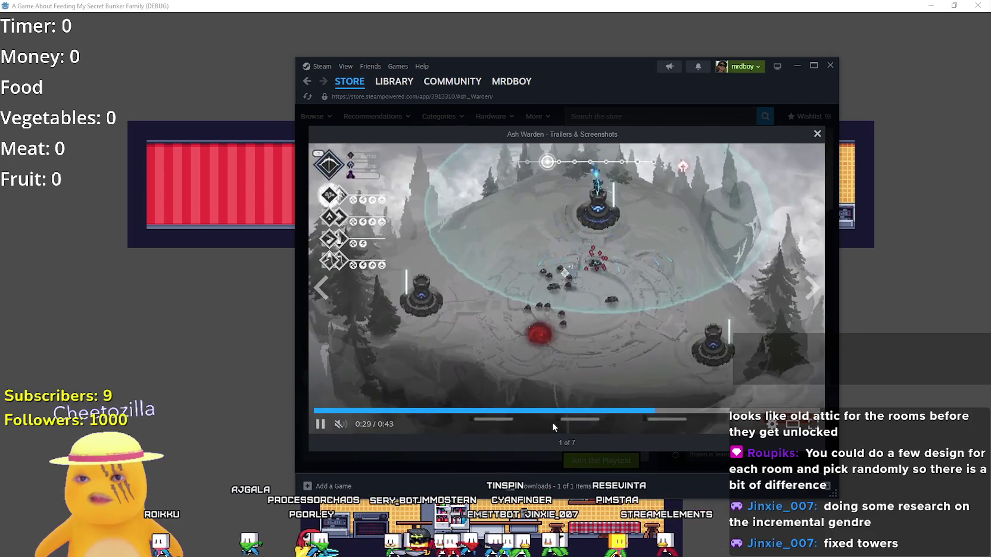
key("Escape")
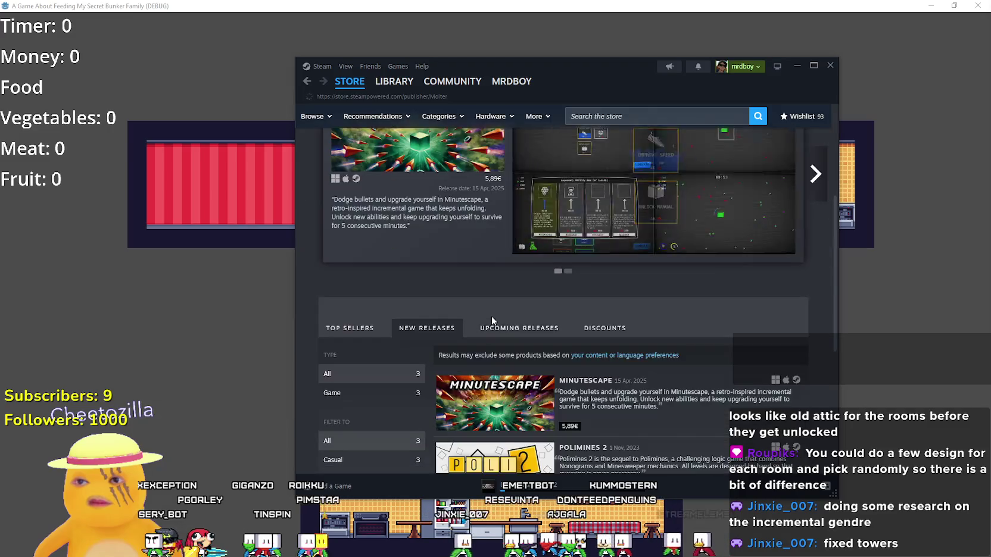
Step: Look over the publisher's new releases, then go back to the Ash Warden store page
scroll(492, 316, "down", 5)
mouse_move(497, 361)
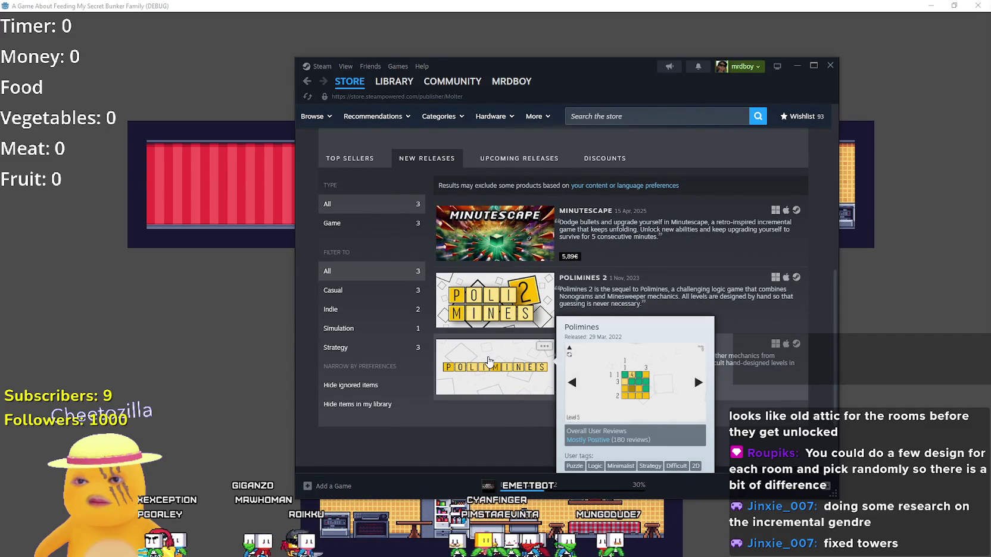
mouse_move(492, 250)
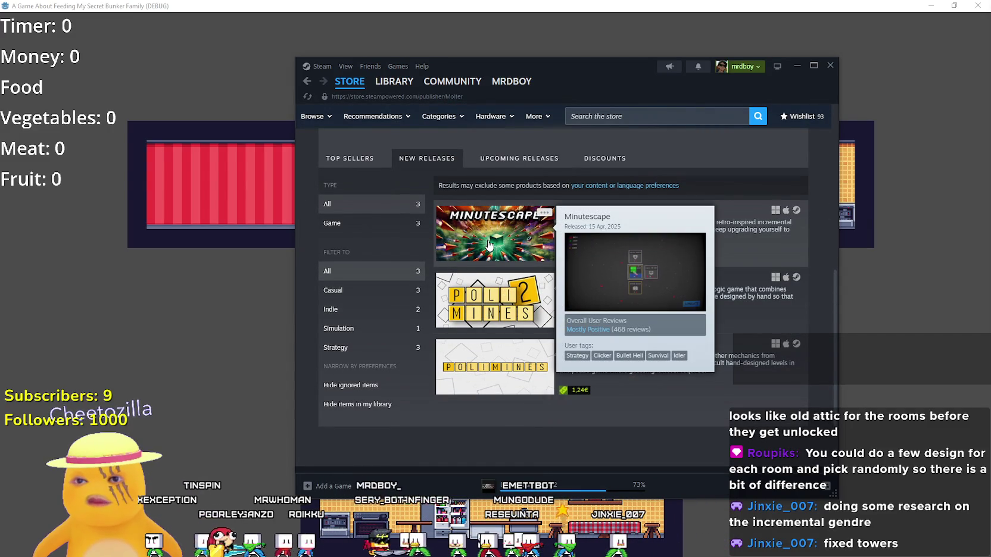
scroll(489, 244, "up", 5)
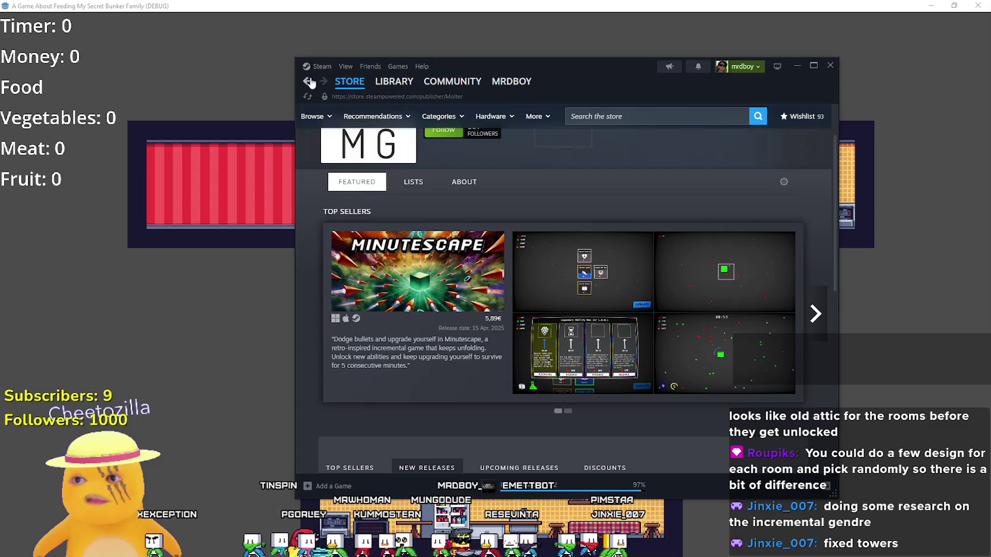
left_click(307, 83)
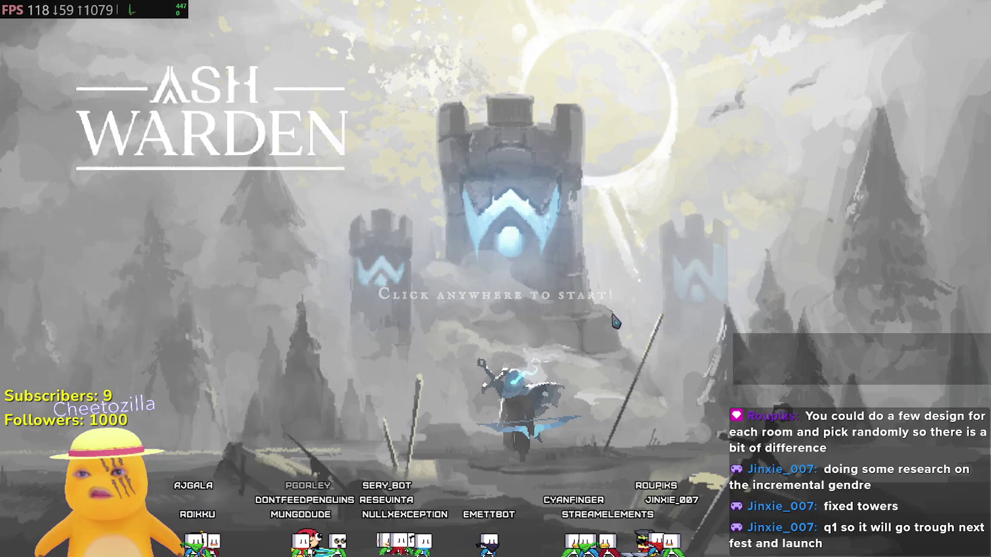
Step: From the title screen, set game sound and ambient music to Off in Options and save
left_click(615, 322)
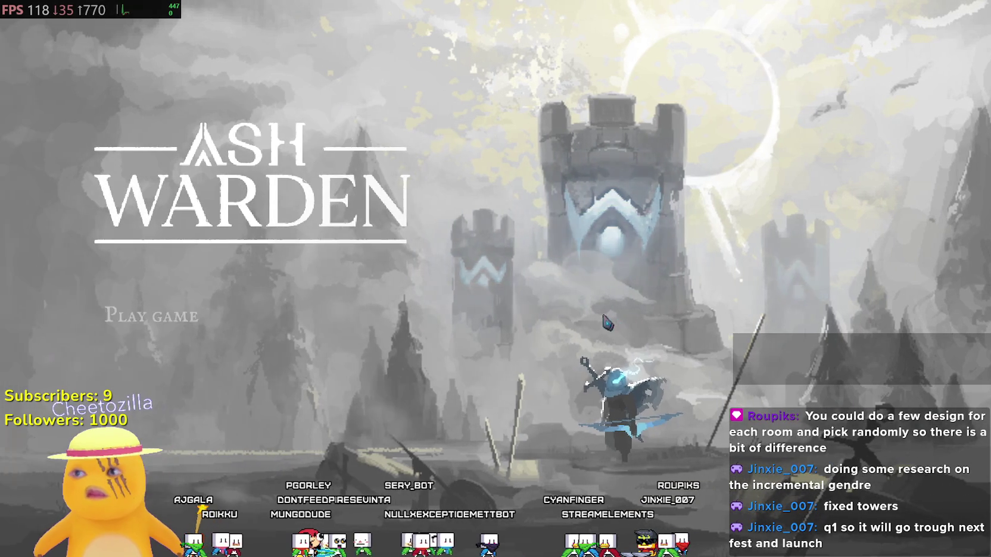
left_click(152, 347)
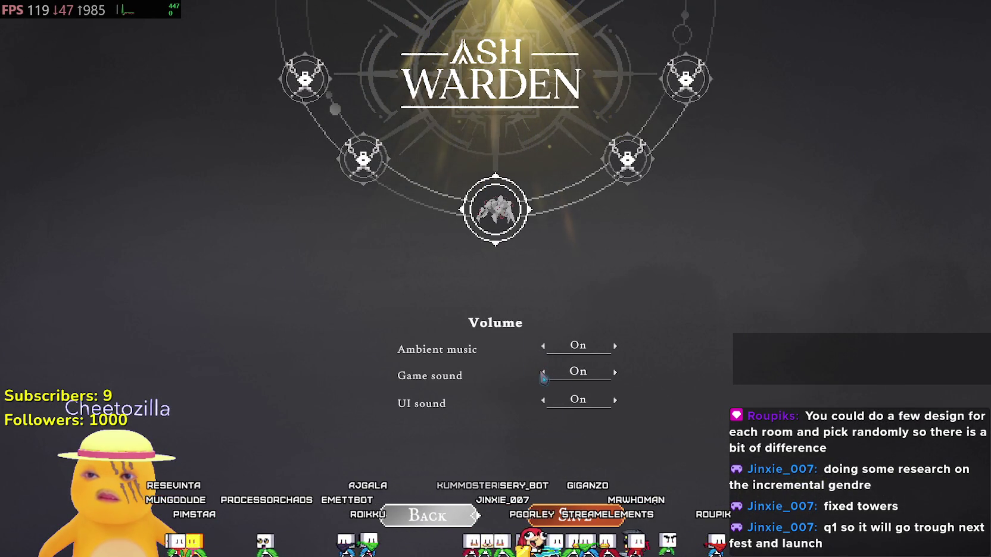
left_click(543, 373)
left_click(543, 347)
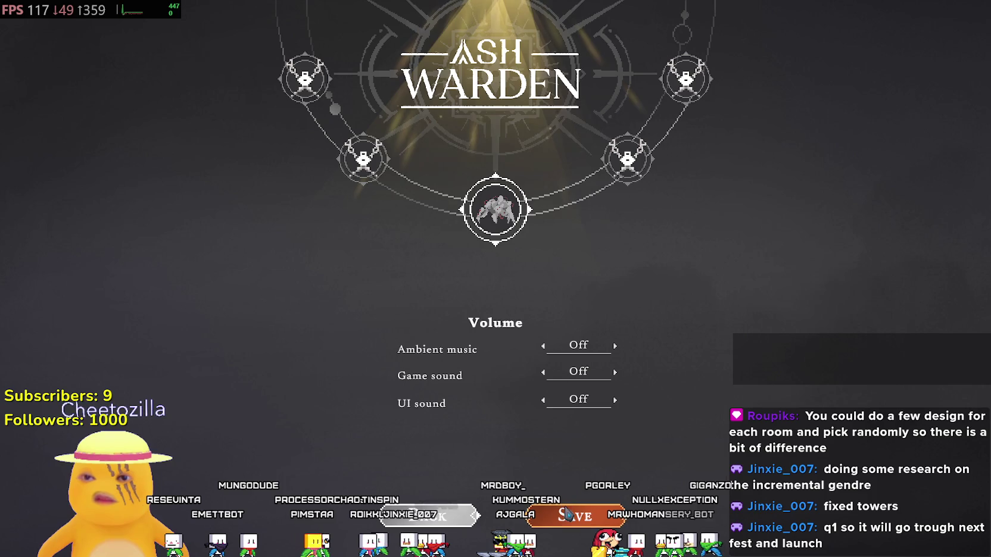
left_click(448, 521)
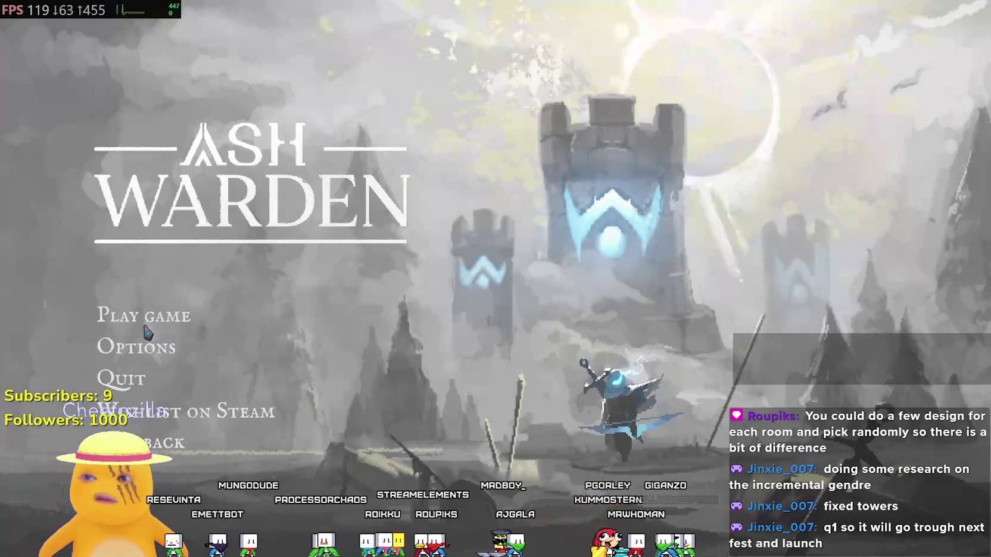
left_click(155, 346)
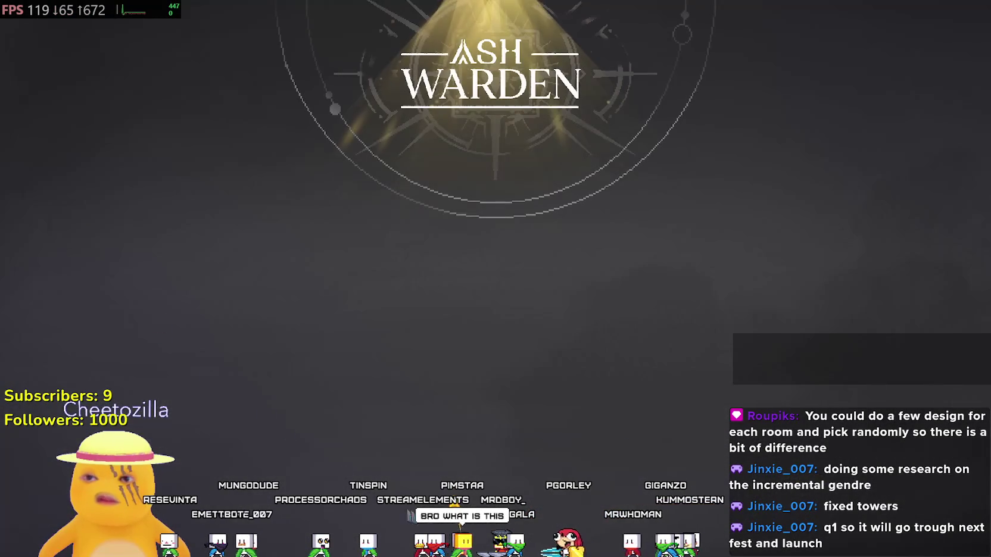
Step: Start a new game in the first save slot with the Sightsunder class
key("Escape")
left_click(149, 312)
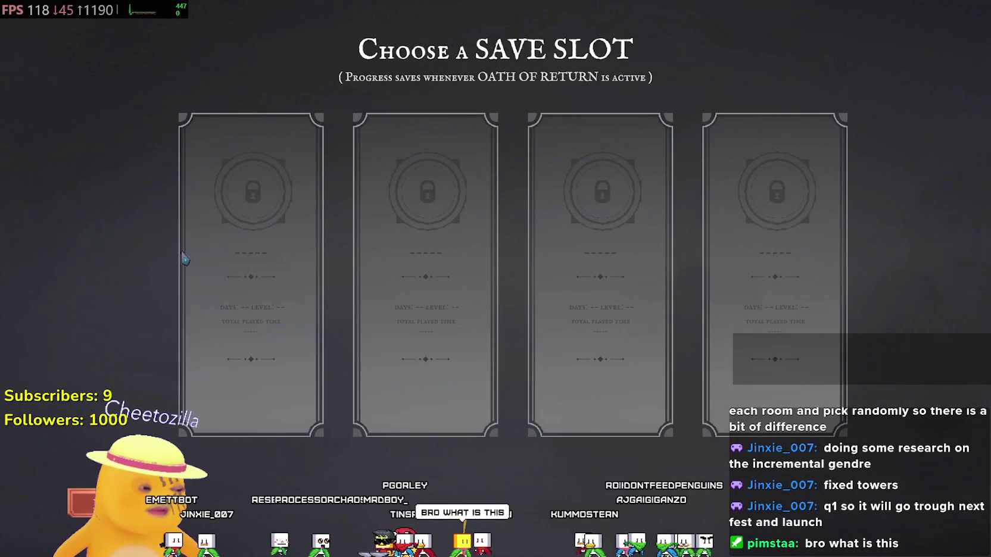
left_click(317, 249)
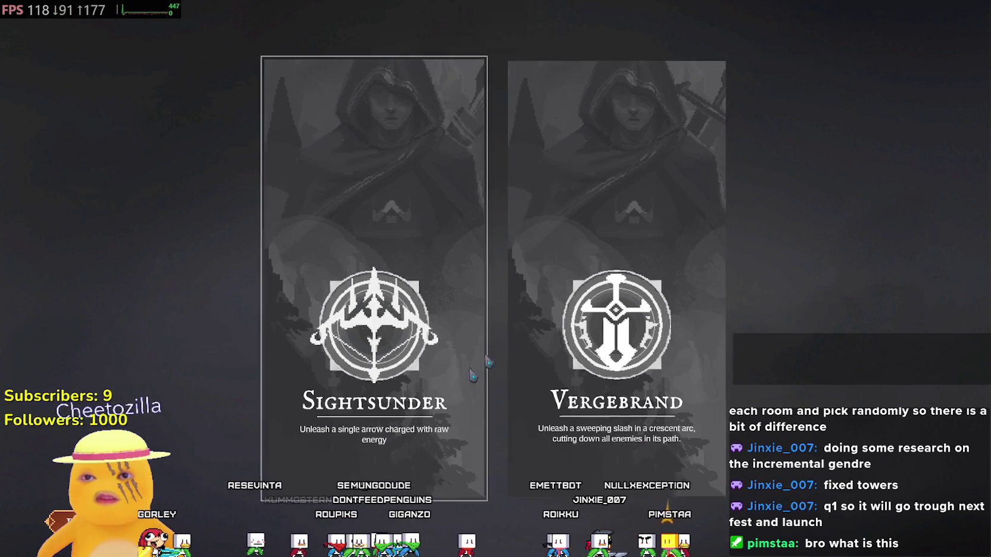
left_click(328, 285)
left_click(521, 455)
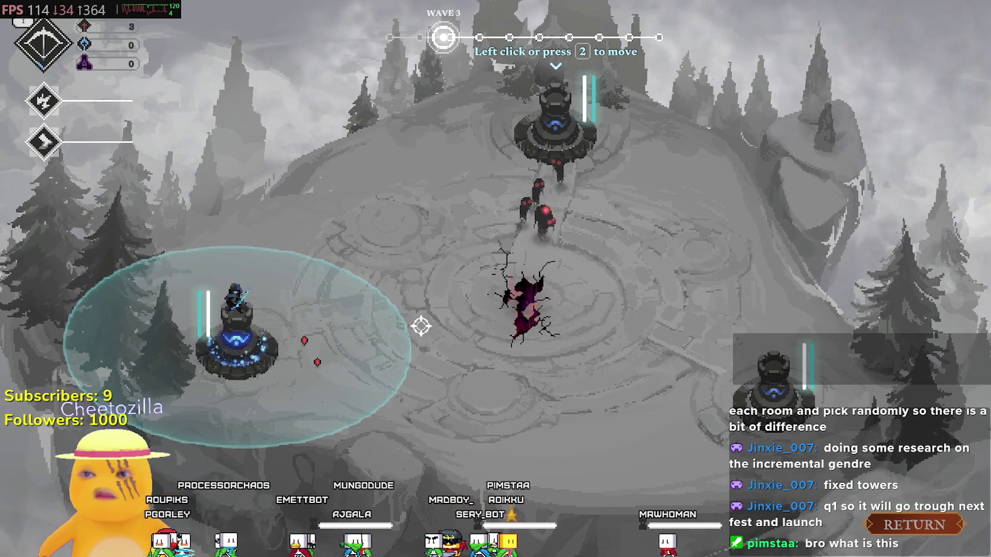
Step: Cancel the return-to-night prompt and keep casting the ground-crack ability (Q) during wave 3
key("Escape")
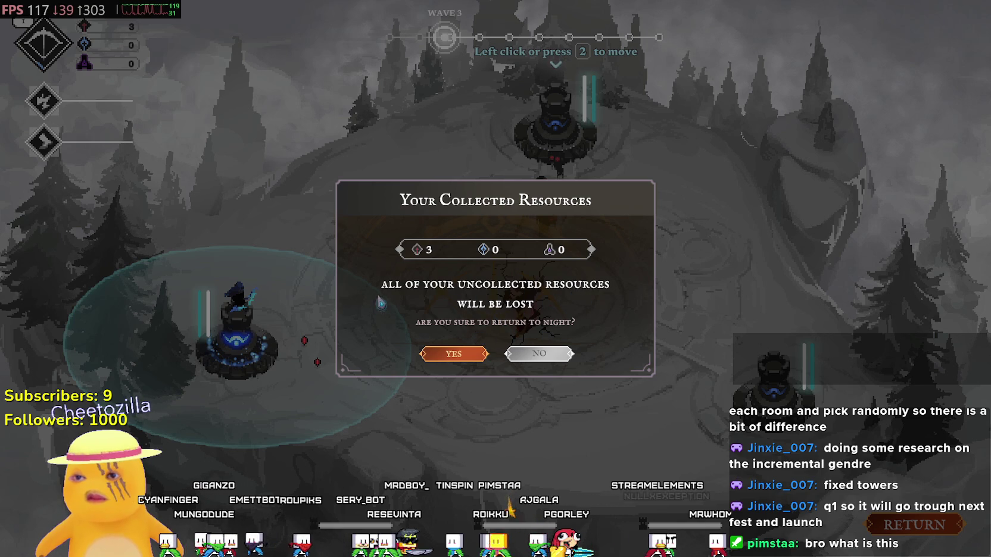
left_click(542, 355)
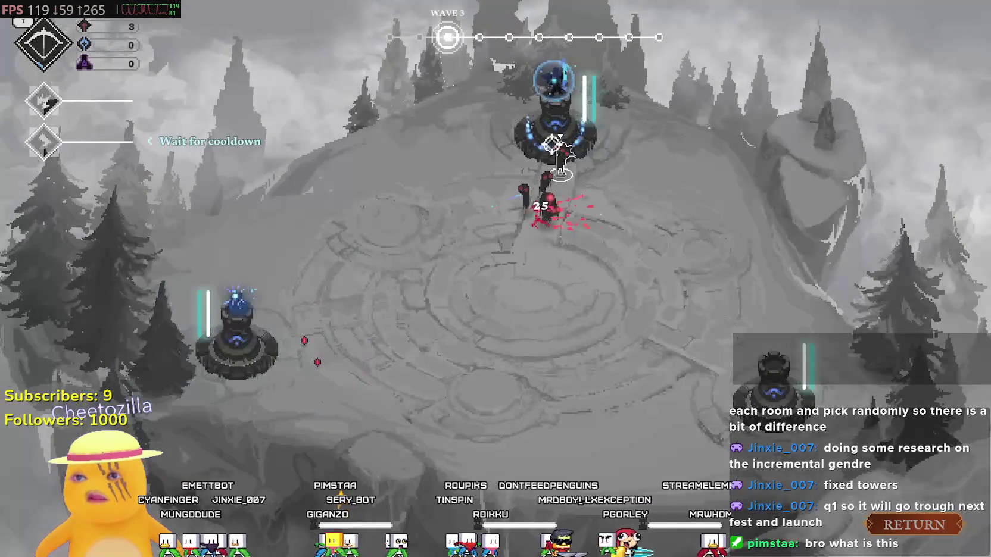
key("q")
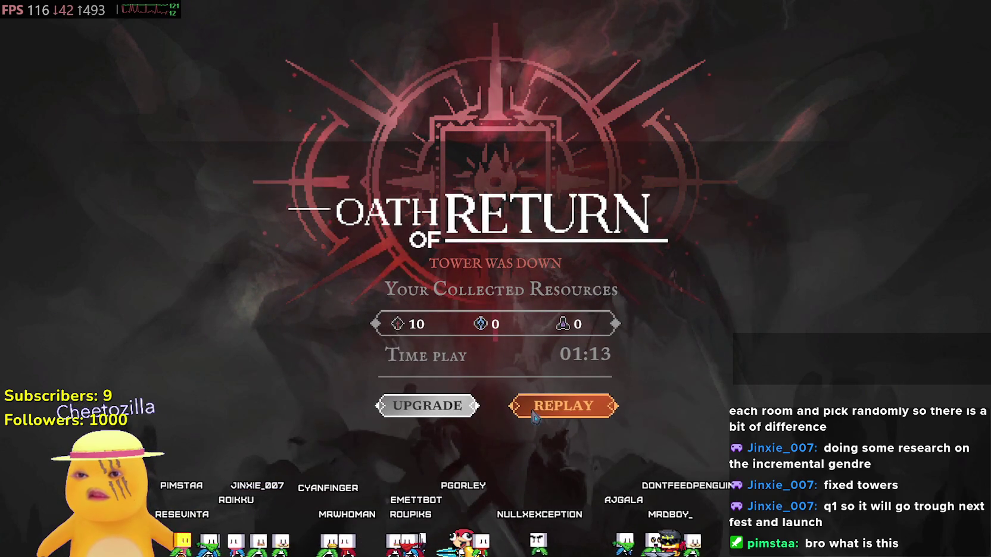
Step: In the upgrade skill tree, buy the first Warrior's Rhythm node (1/5)
left_click(448, 412)
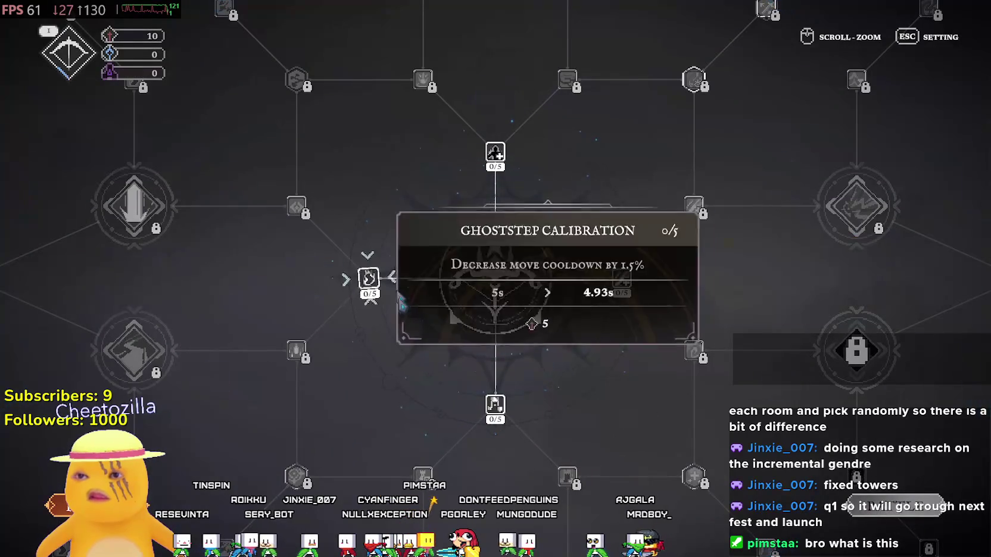
scroll(399, 291, "down", 5)
scroll(511, 388, "up", 3)
scroll(511, 389, "up", 3)
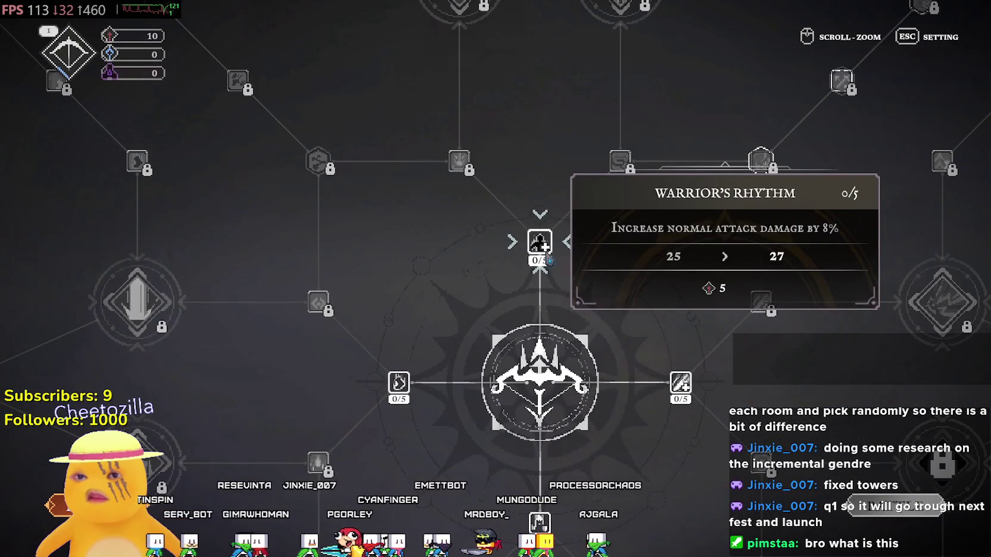
left_click_drag(548, 260, 532, 192)
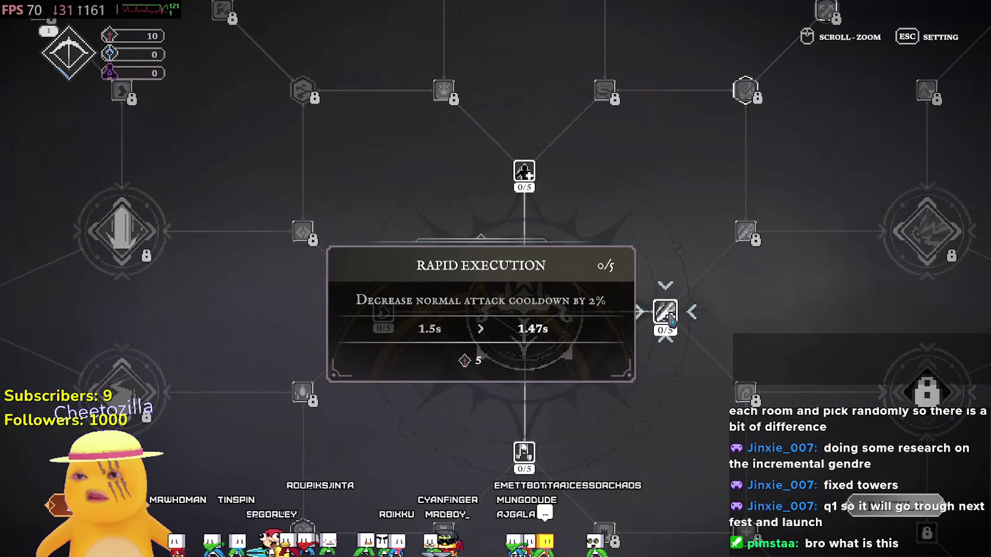
mouse_move(539, 476)
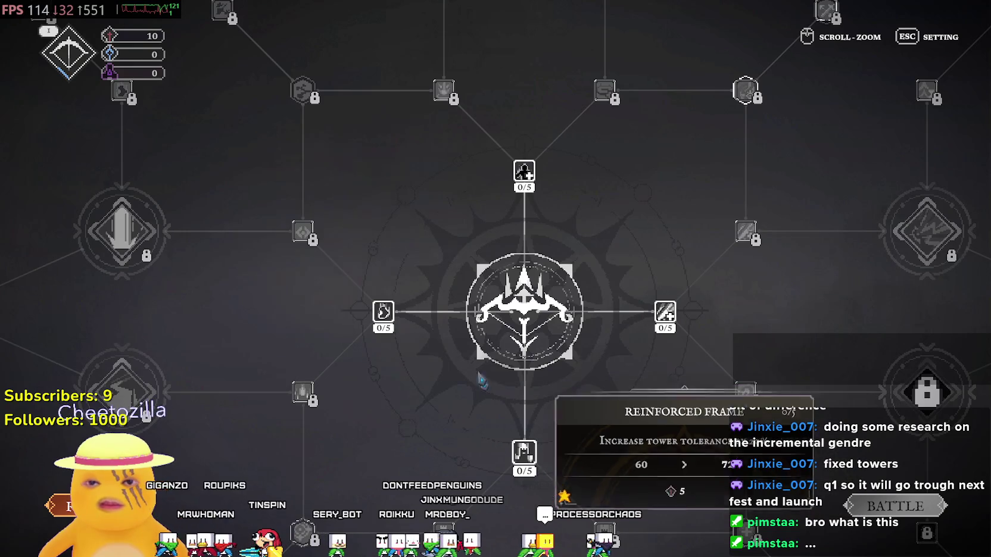
left_click(524, 173)
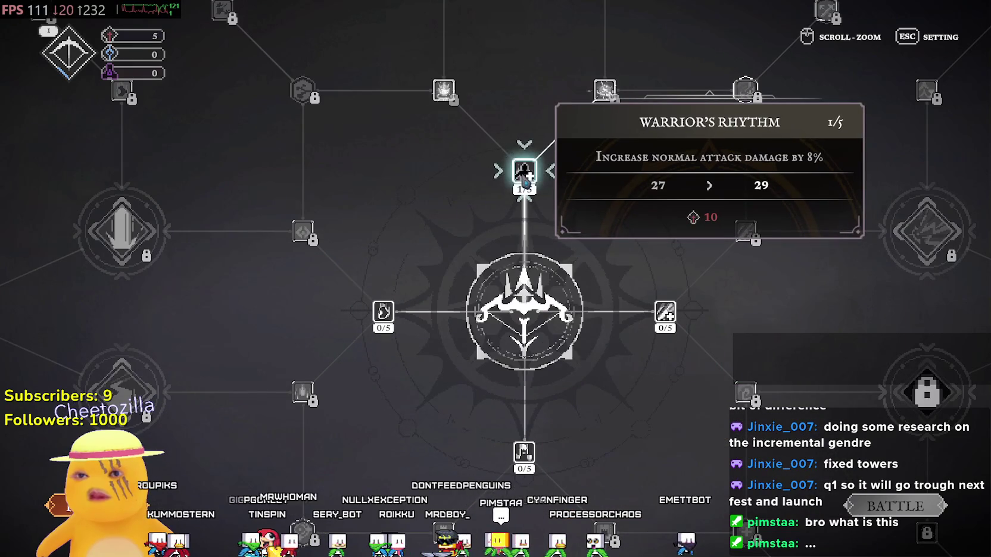
Step: Buy the first Rapid Execution node (1/5) and start the next battle run
mouse_move(525, 179)
left_mouse_down()
mouse_move(407, 237)
mouse_move(457, 232)
left_mouse_up()
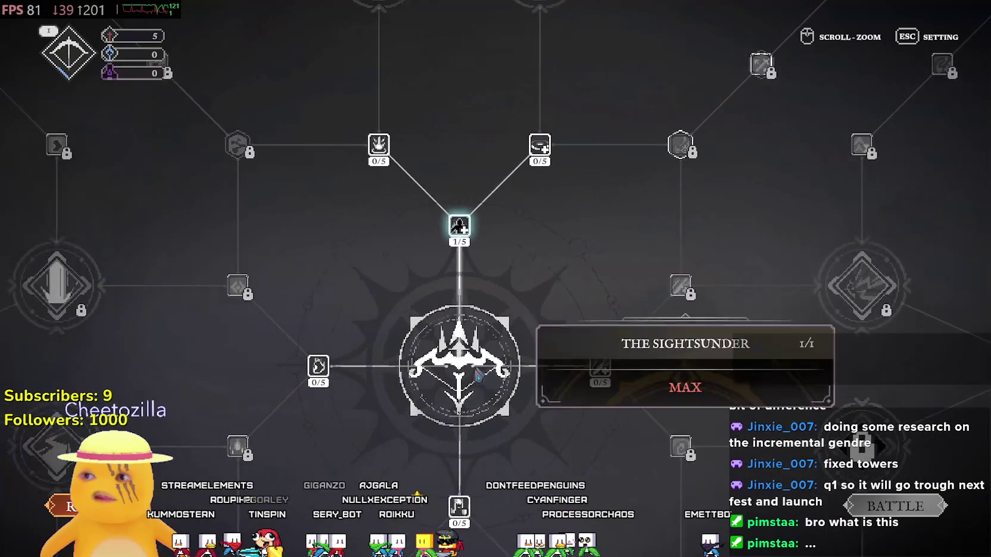
mouse_move(612, 364)
mouse_move(329, 373)
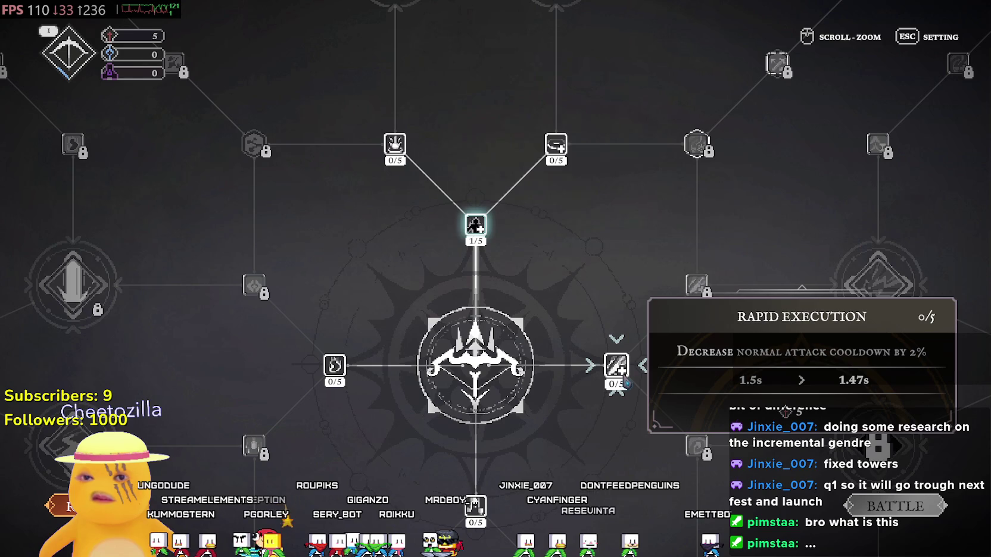
left_click(619, 371)
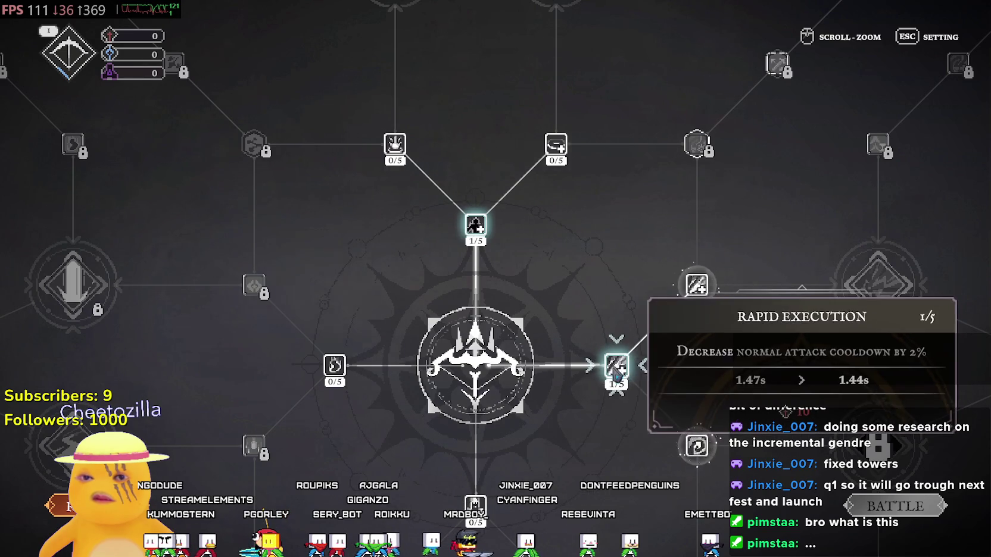
left_click(896, 507)
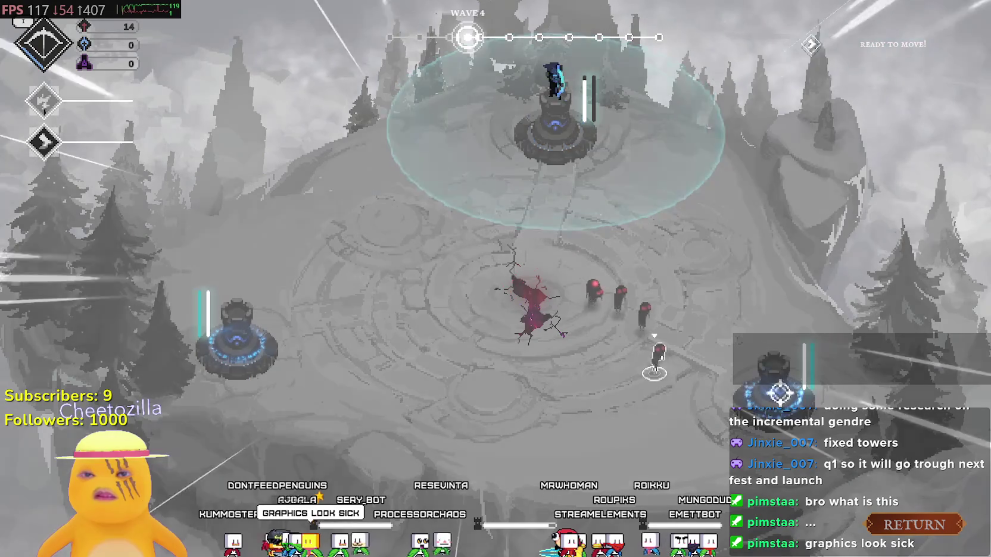
Step: Shift the hero between the bottom-right, left and top towers, striking nearby enemies through waves 4-6
left_click(798, 318)
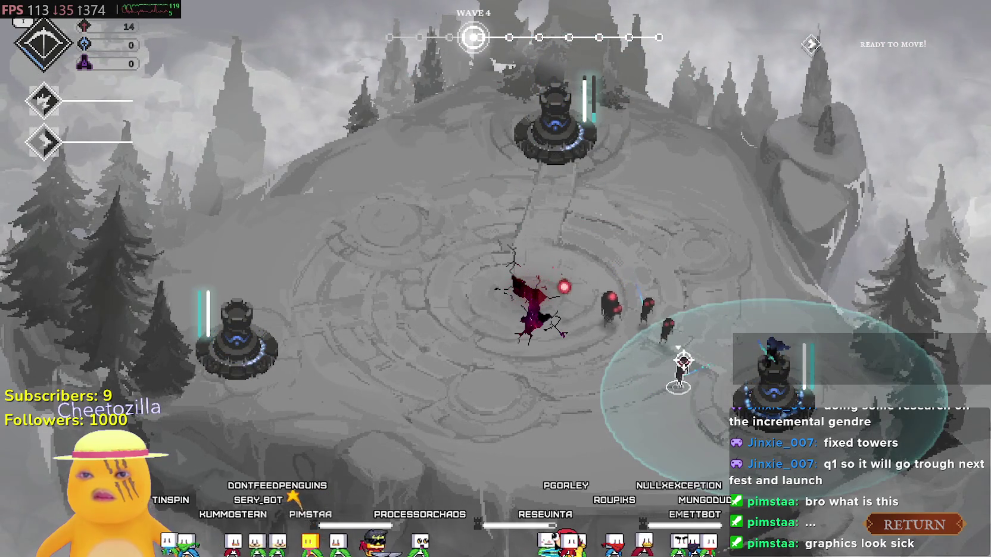
left_click(684, 358)
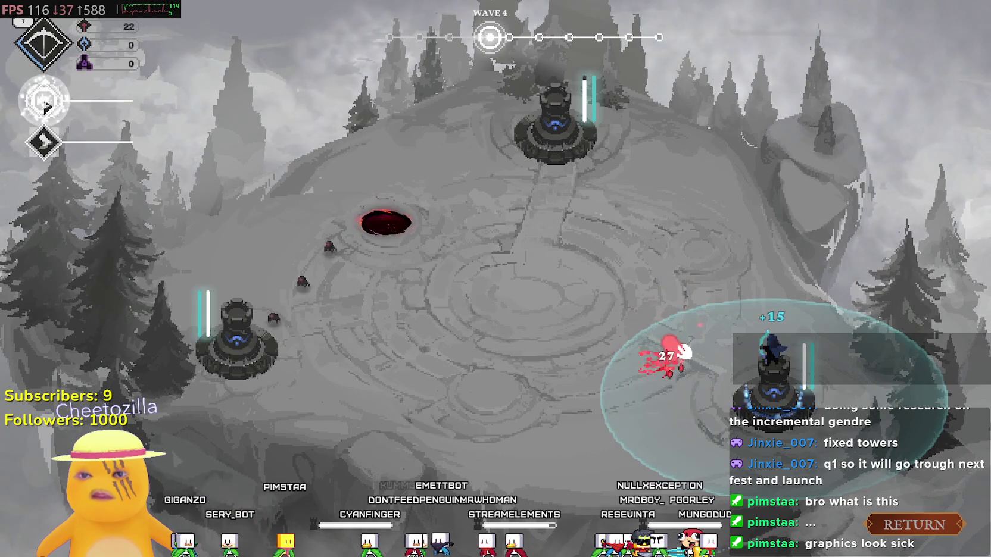
left_click(291, 294)
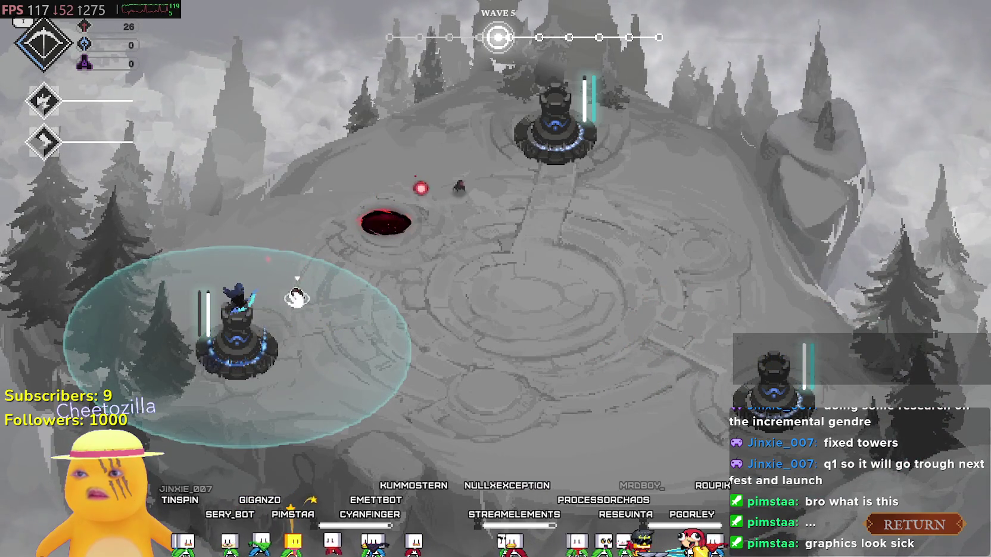
left_click(547, 108)
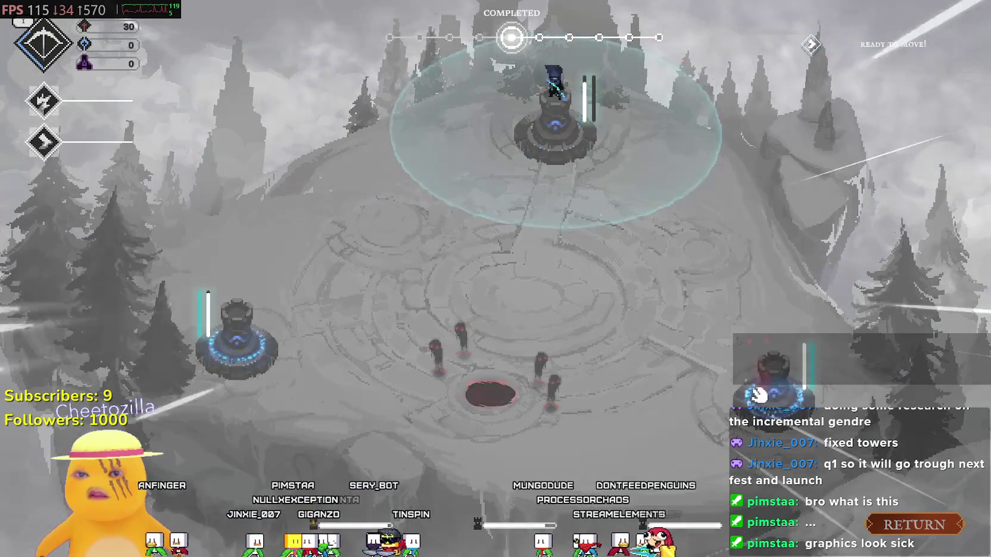
left_click(801, 408)
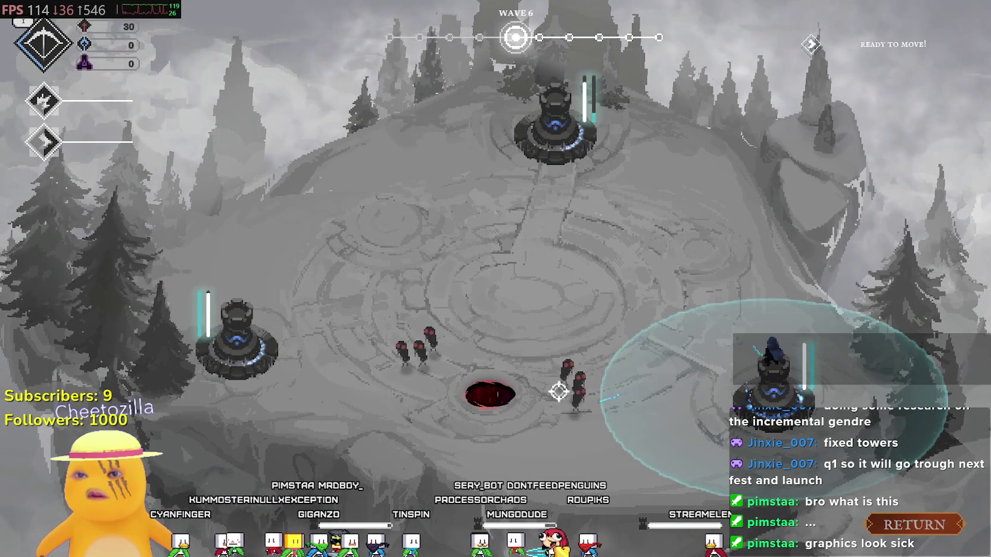
left_click(213, 344)
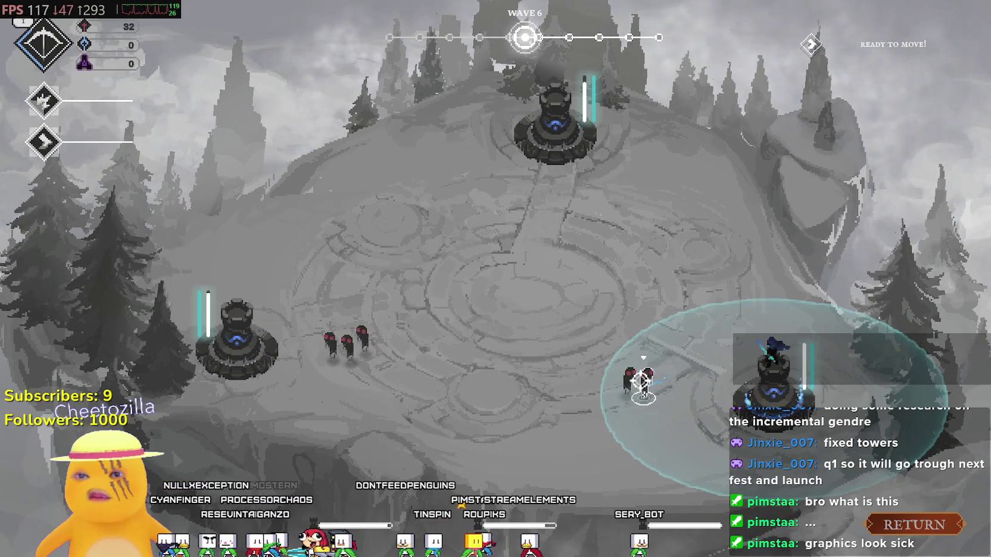
left_click(652, 381)
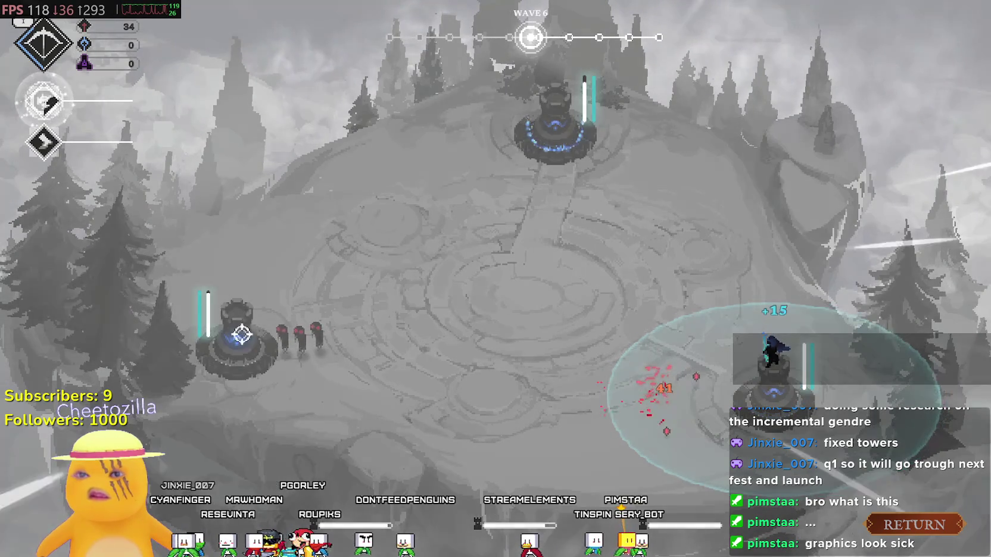
key("e")
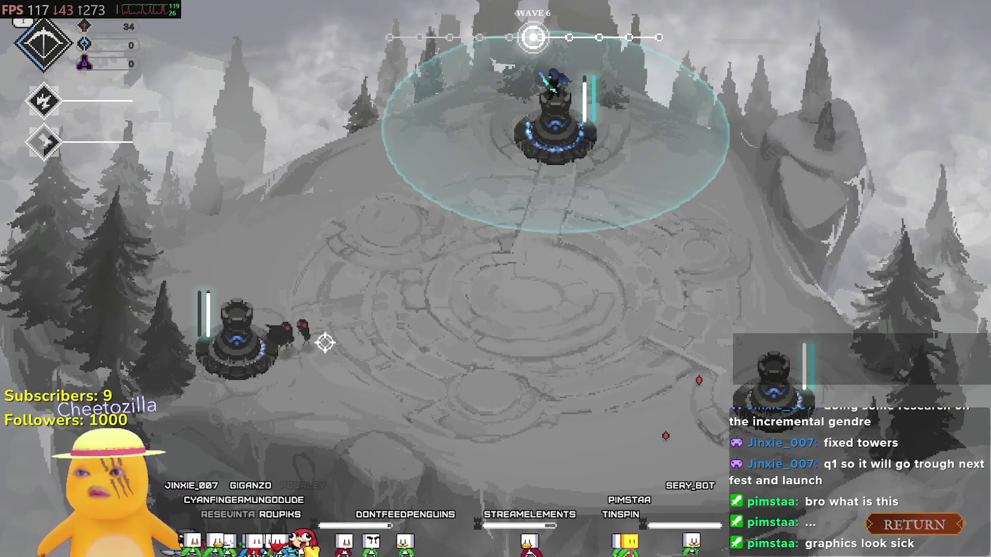
left_click(305, 343)
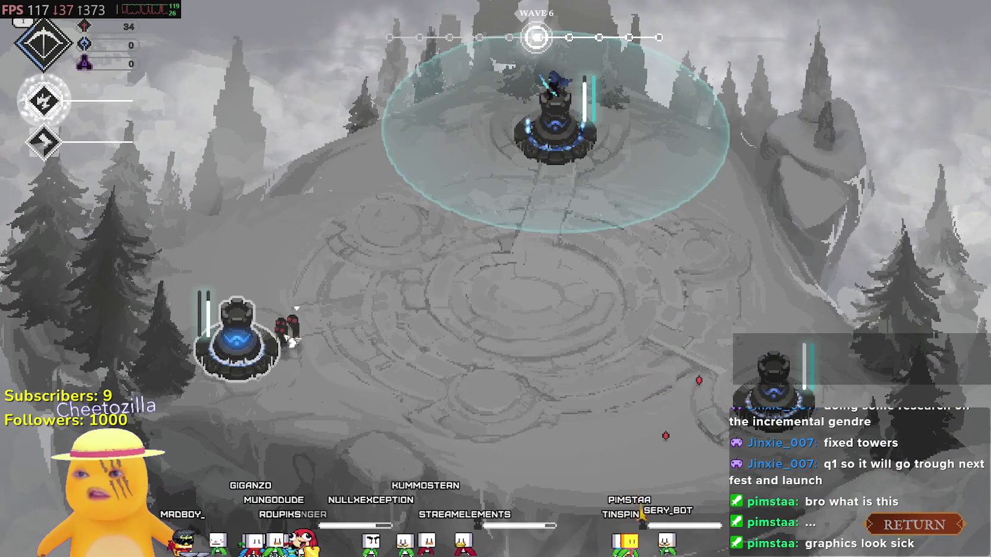
key("e")
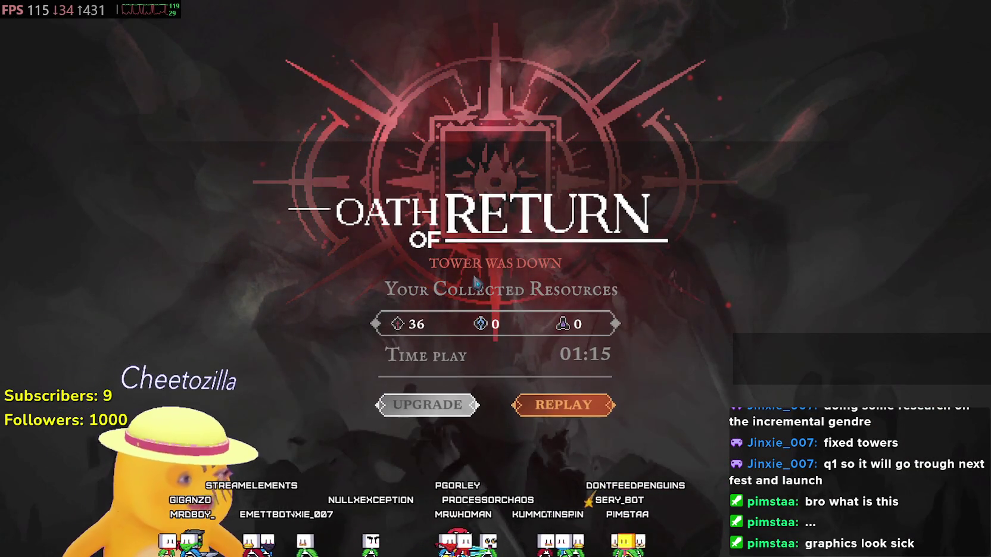
Step: Open the upgrade skill tree from the Oath of Return results with 36 resources
left_click(428, 406)
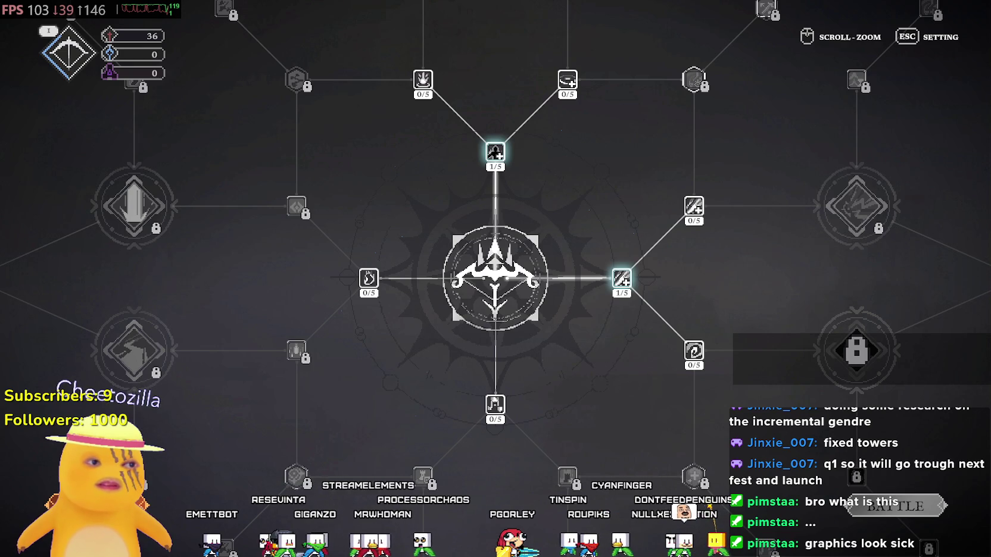
Step: Raise Rapid Execution to 2/5 and buy the first Reinforced Frame and Ghoststep Calibration upgrades
mouse_move(456, 149)
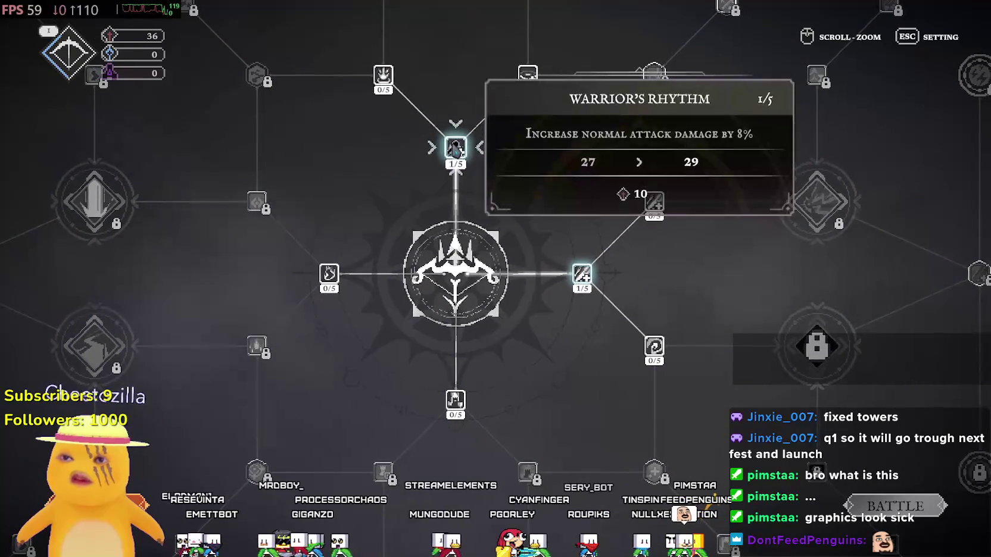
mouse_move(581, 275)
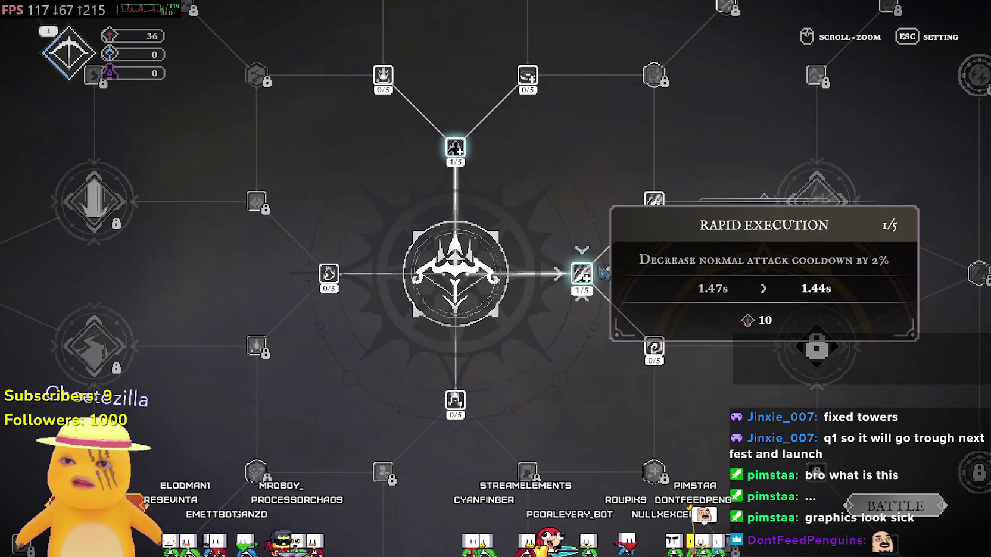
left_click(713, 290)
mouse_move(801, 232)
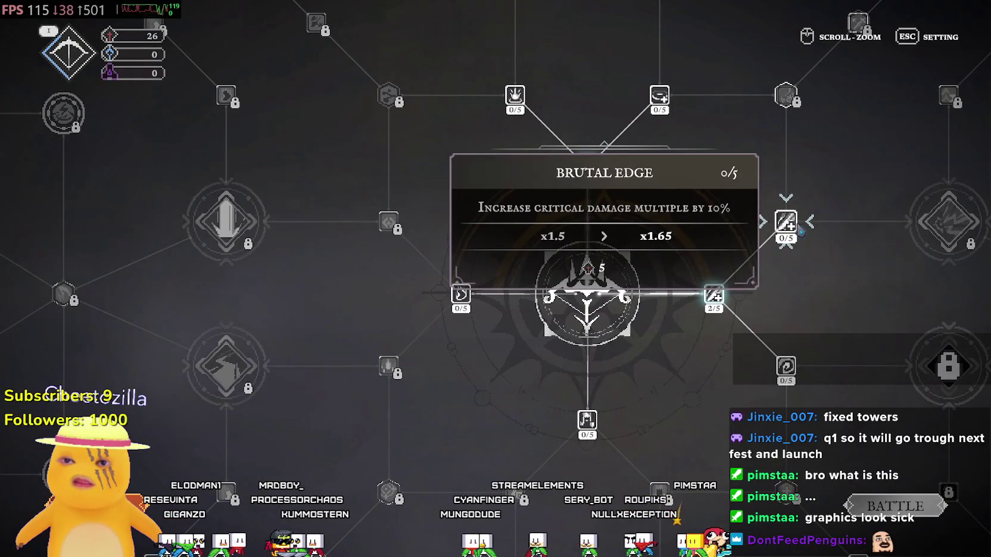
mouse_move(794, 371)
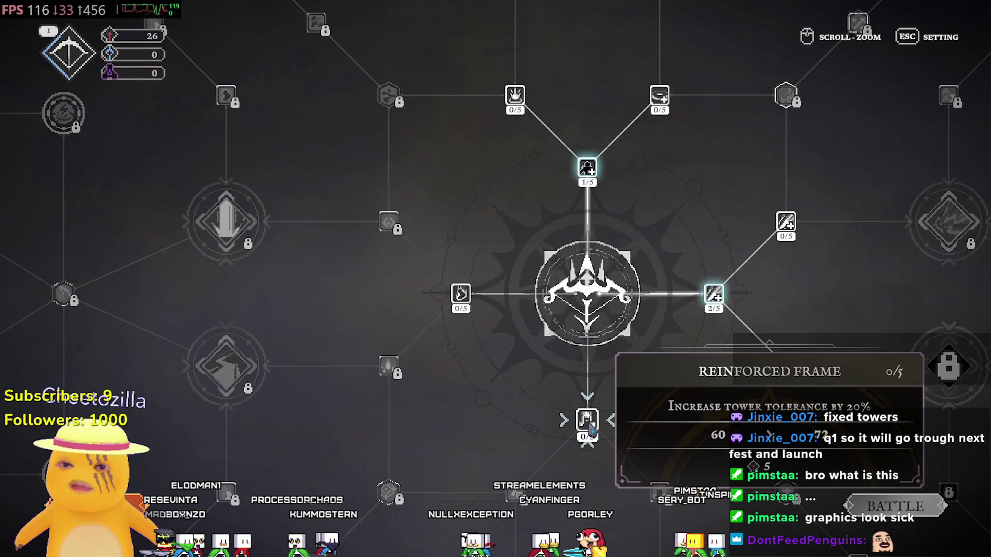
left_click(589, 427)
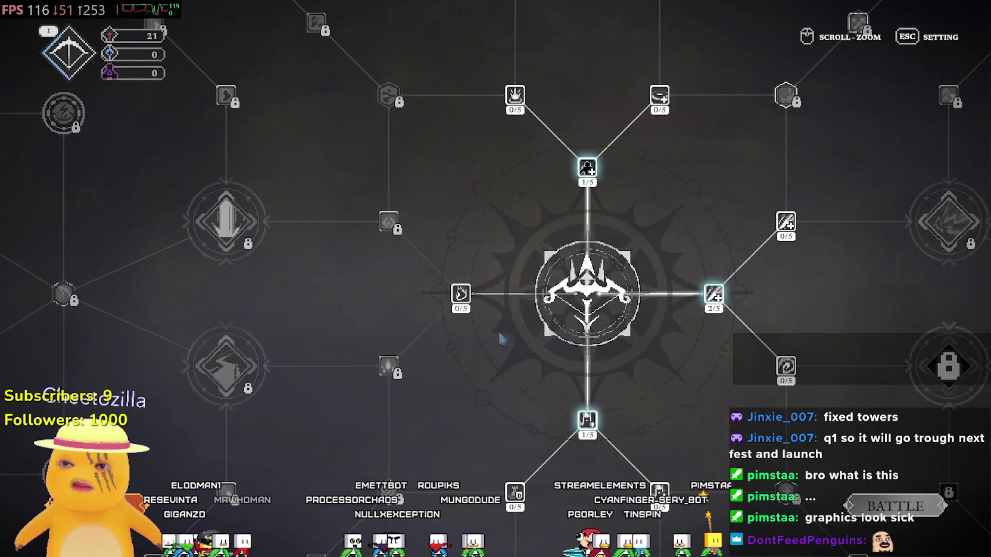
left_click(477, 310)
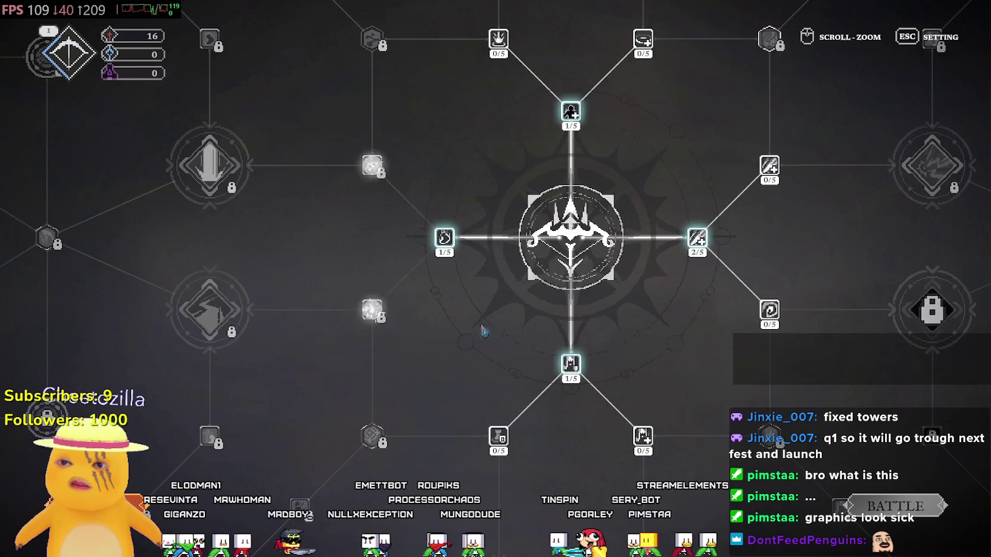
Step: Buy two ranks of Reinforced Ward, bringing it to 2/5
mouse_move(375, 160)
mouse_move(375, 301)
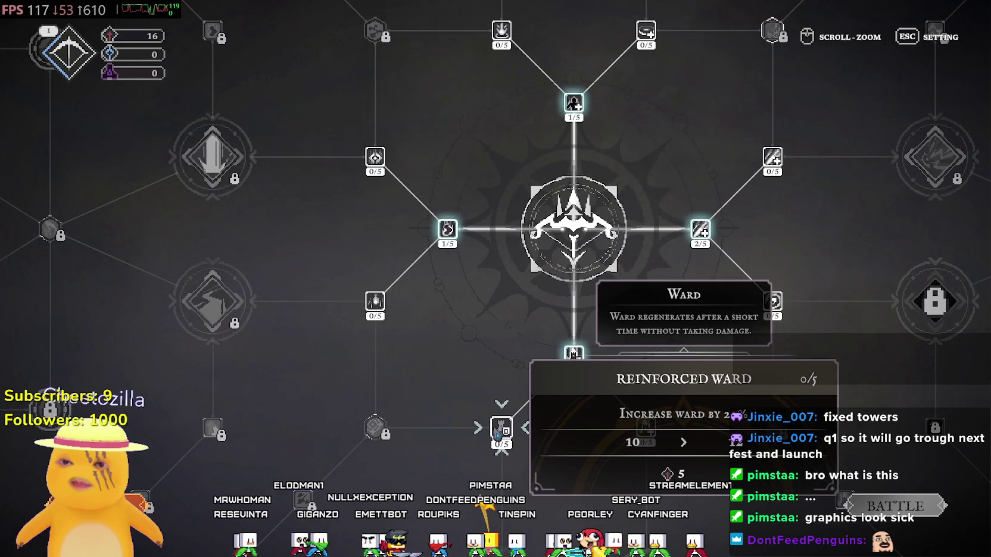
left_click(501, 428)
mouse_move(663, 419)
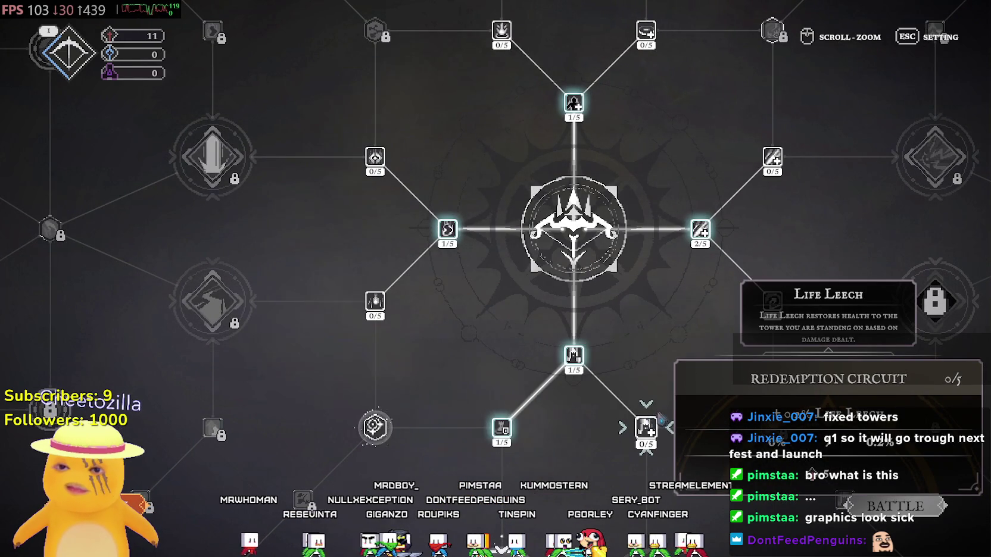
left_click(502, 428)
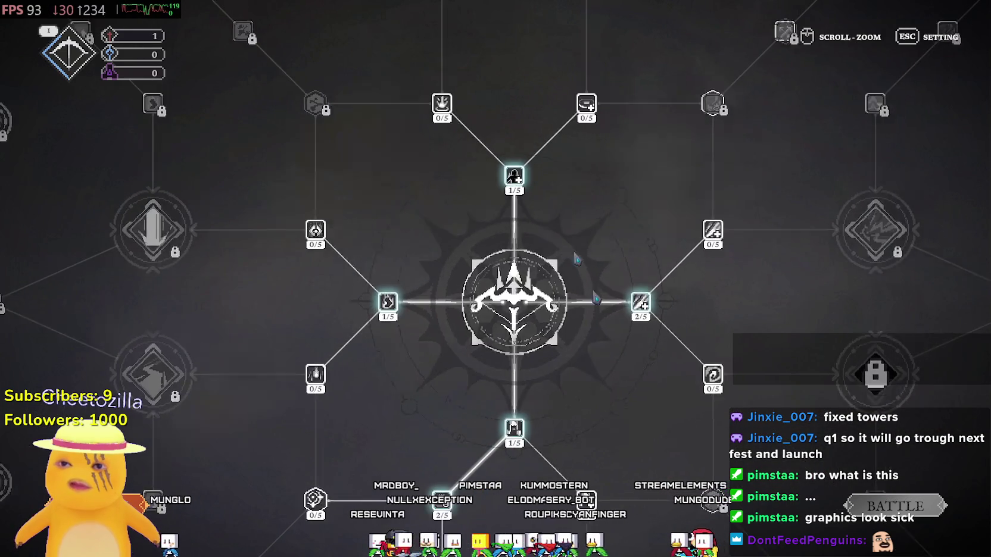
Step: Start the next battle run
mouse_move(579, 111)
mouse_move(431, 126)
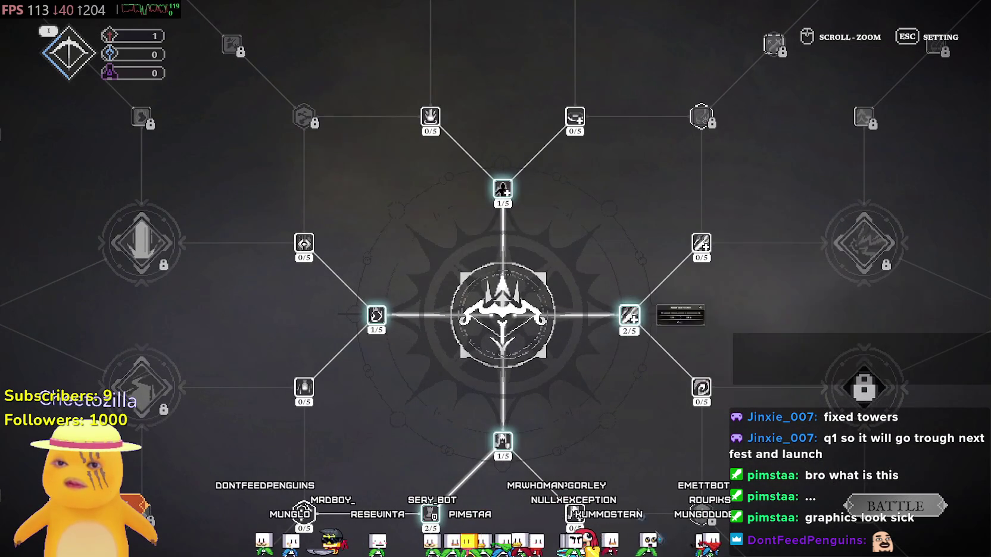
left_click(944, 512)
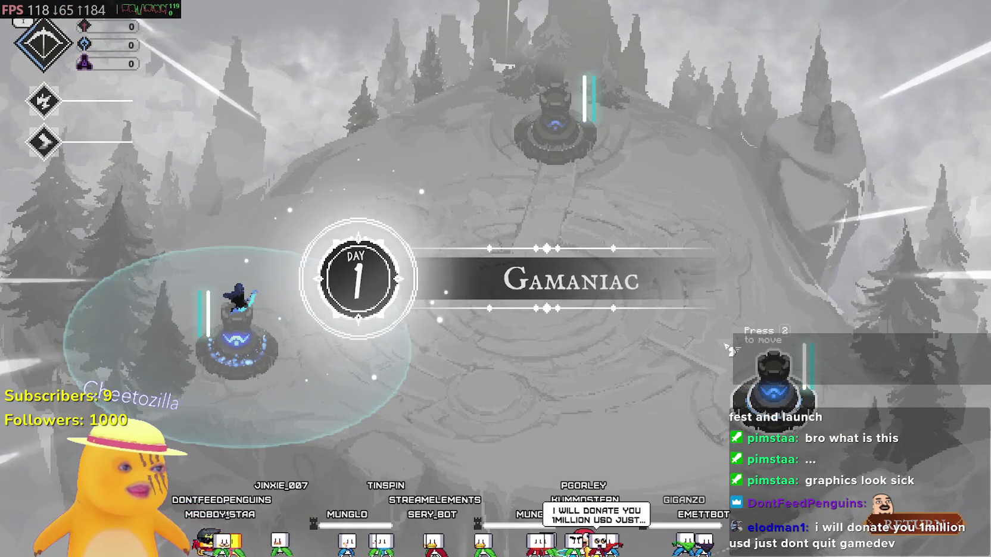
Step: Decline the return-to-night prompt twice, before and after wave 1, to keep fighting
key("Escape")
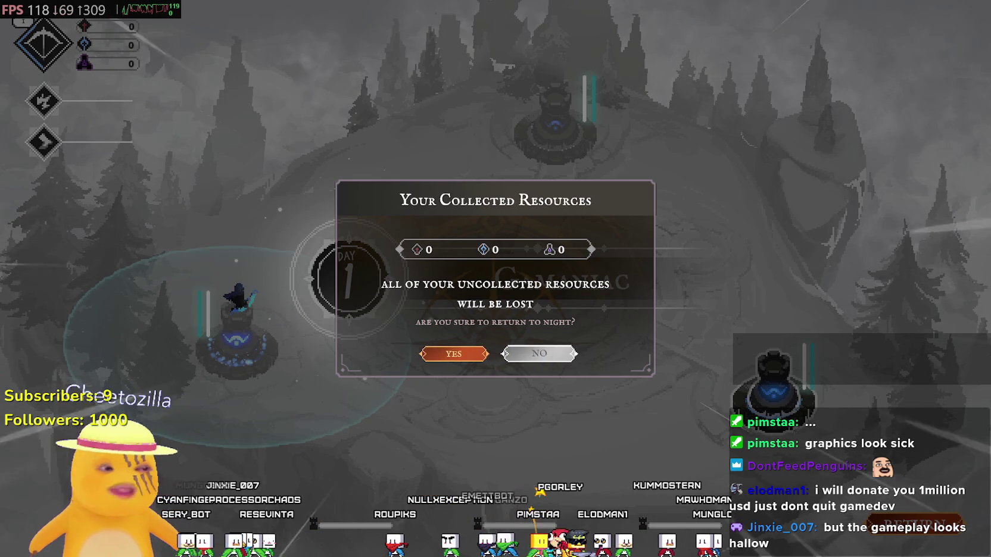
left_click(546, 356)
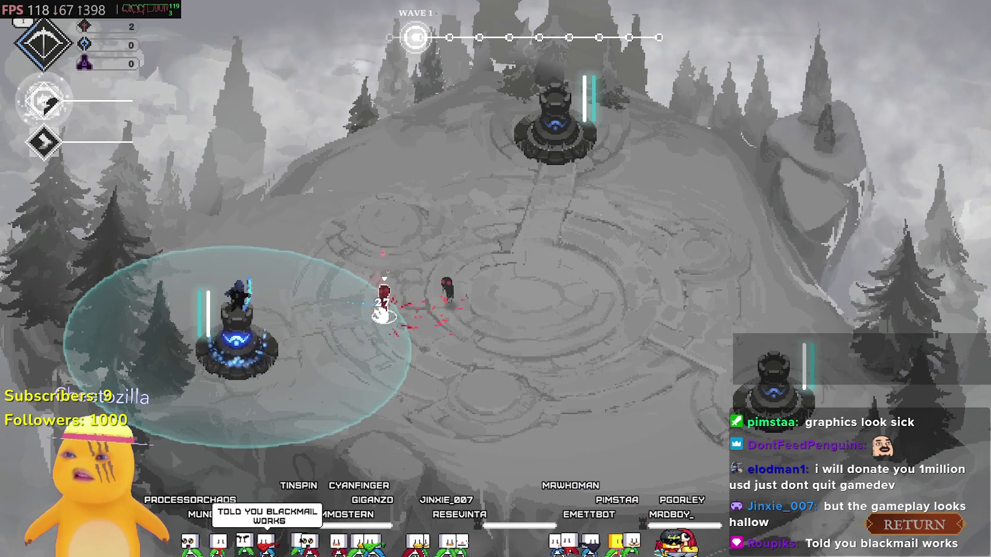
key("r")
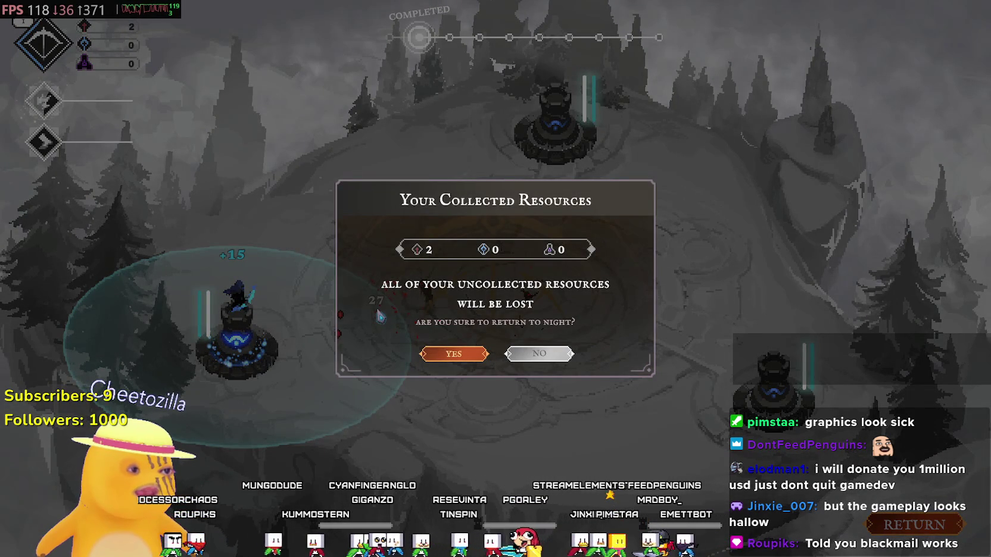
left_click(545, 355)
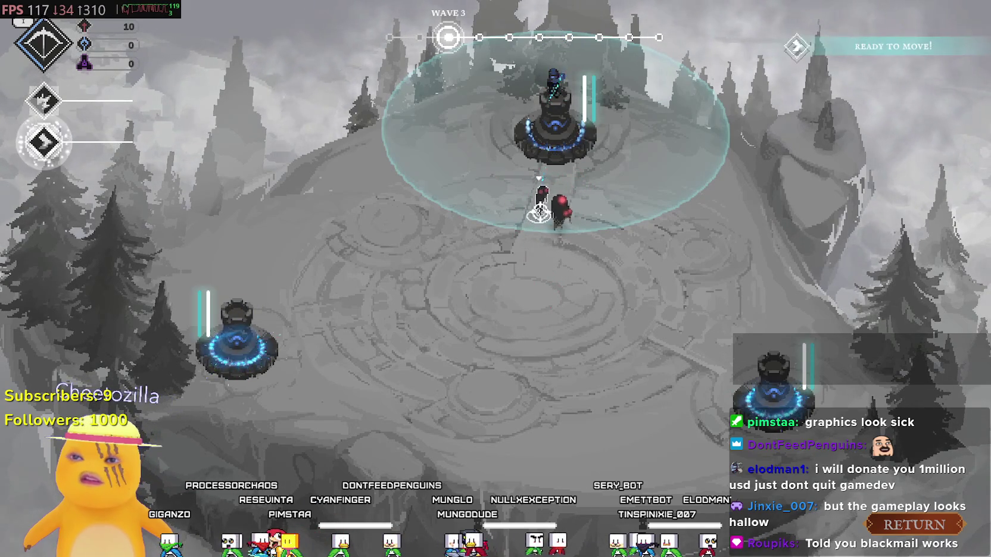
Step: Strike enemies beside the top tower, then shift the hero to the left, top and lower-right towers
left_click(527, 300)
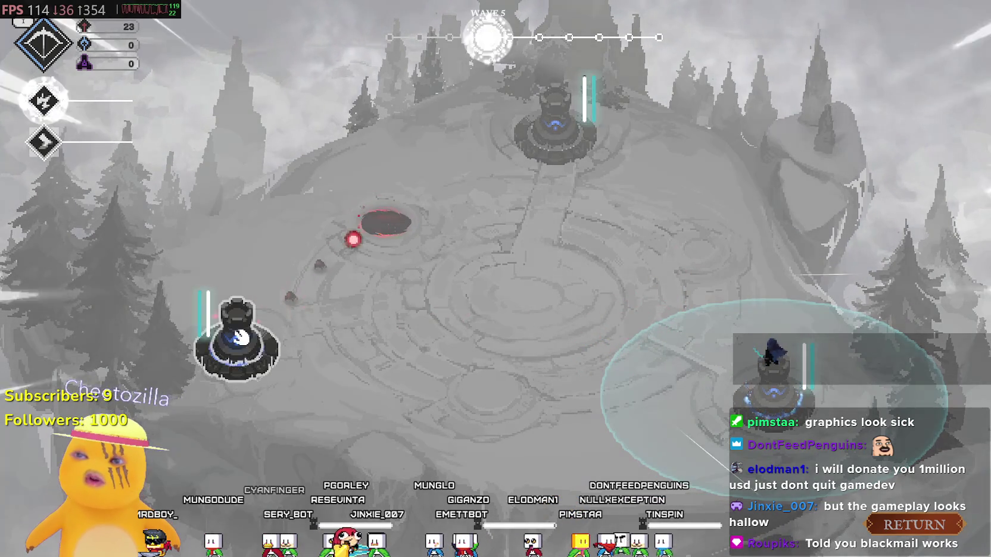
left_click(256, 316)
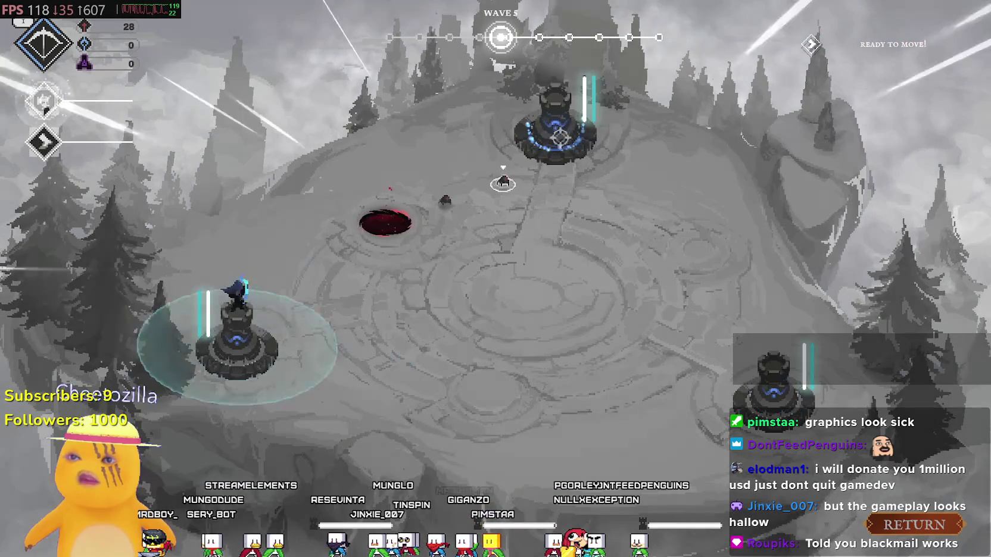
left_click(560, 138)
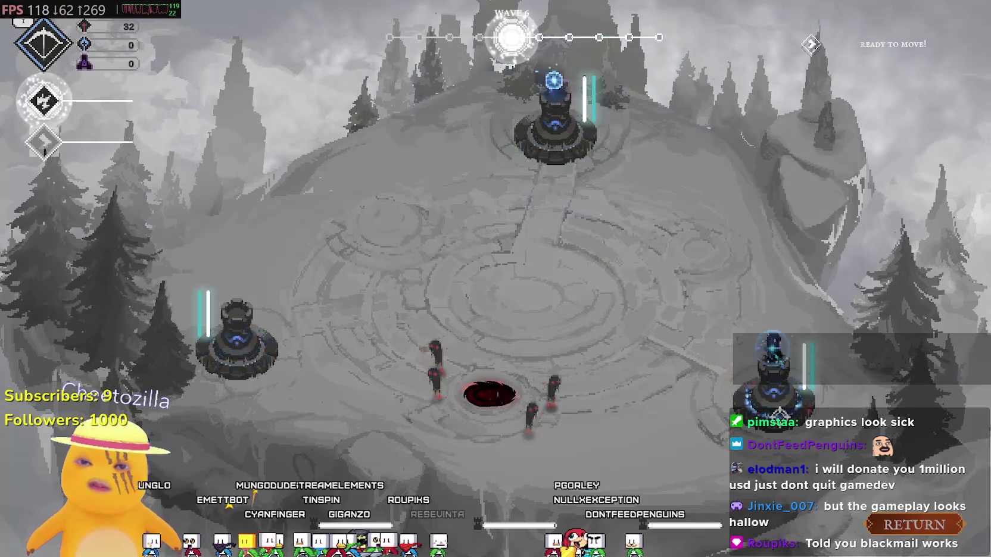
left_click(779, 412)
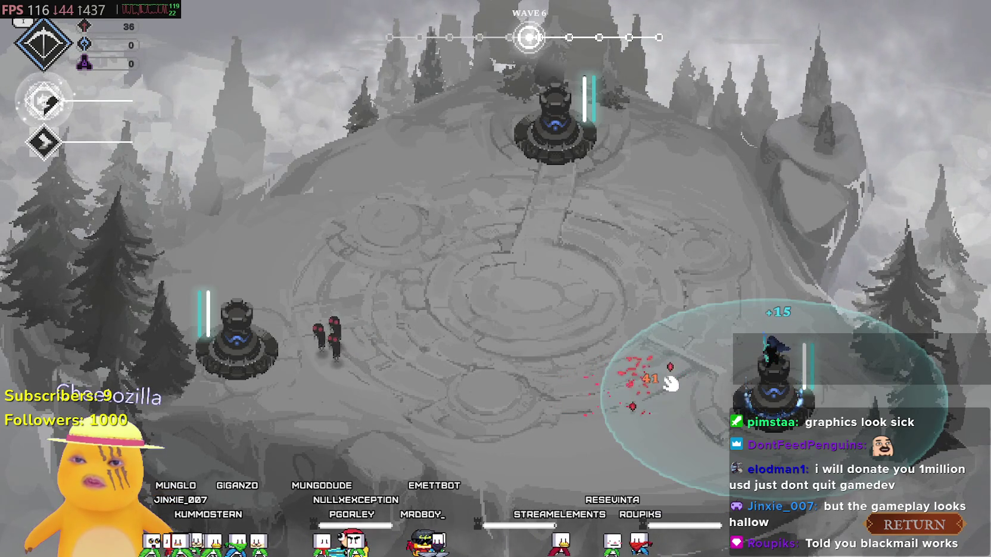
Step: Dash left, fire the first ability, and rotate the hero between the top, bottom-right and left towers
key("q")
key("q")
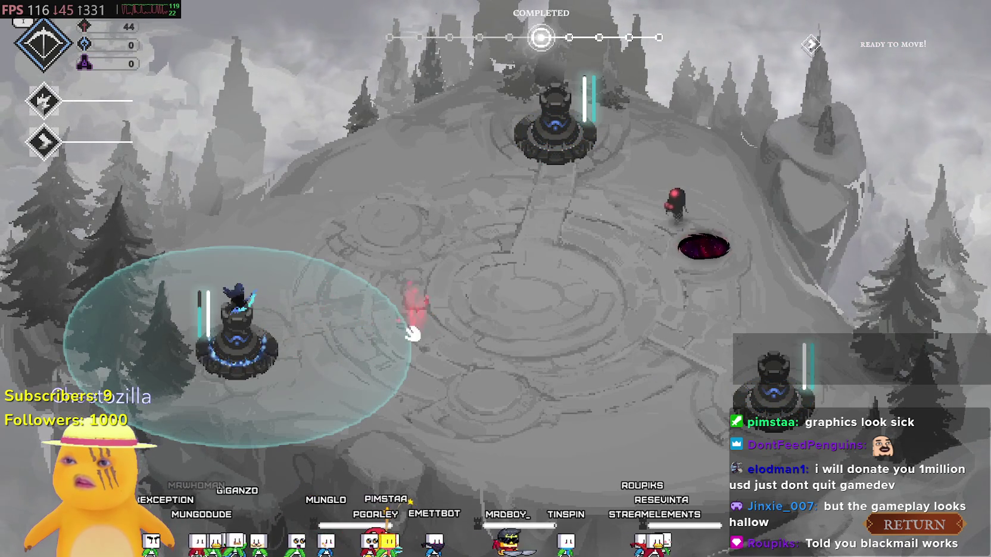
left_click(558, 179)
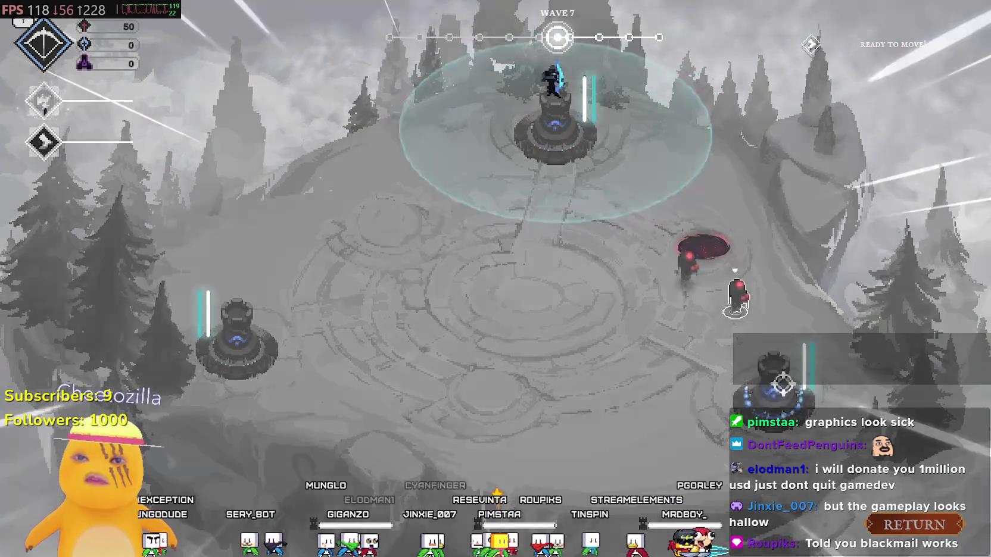
left_click(732, 314)
left_click(715, 262)
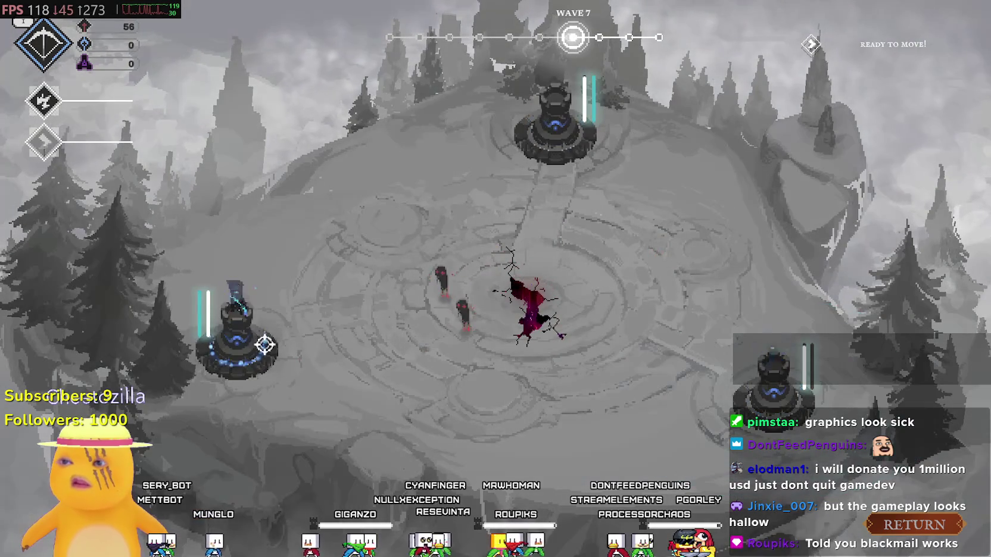
left_click(281, 345)
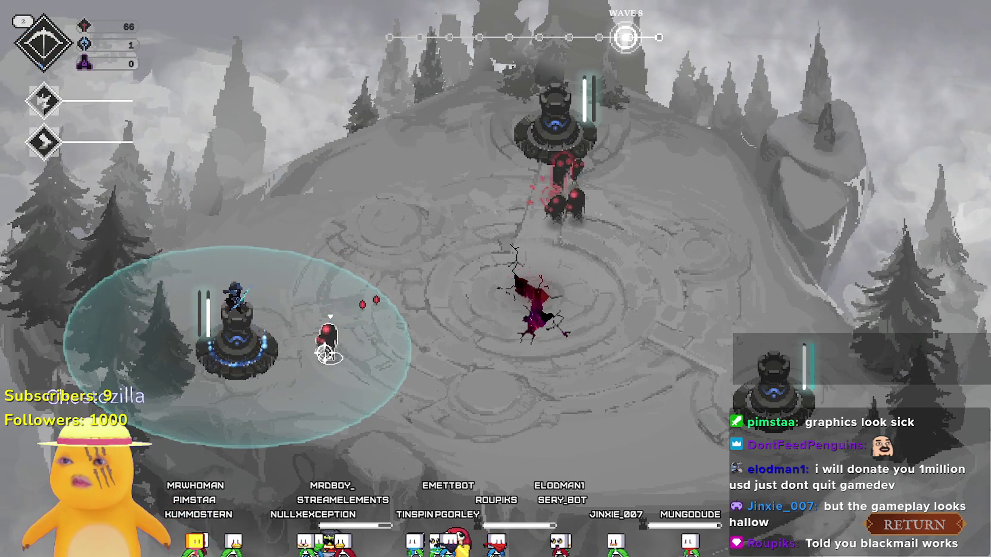
left_click(554, 138)
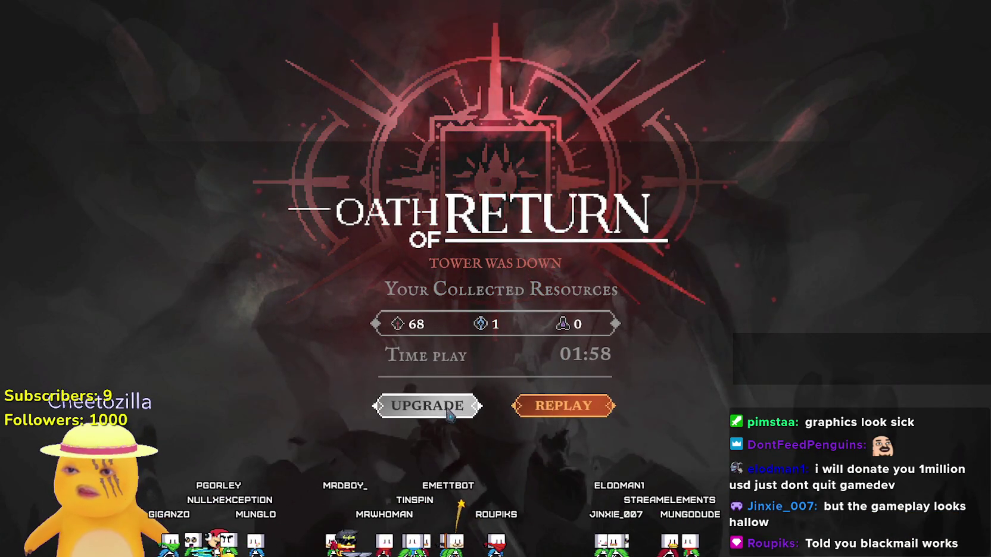
Step: Go from the Oath of Return results to the upgrade skill tree
left_click(446, 400)
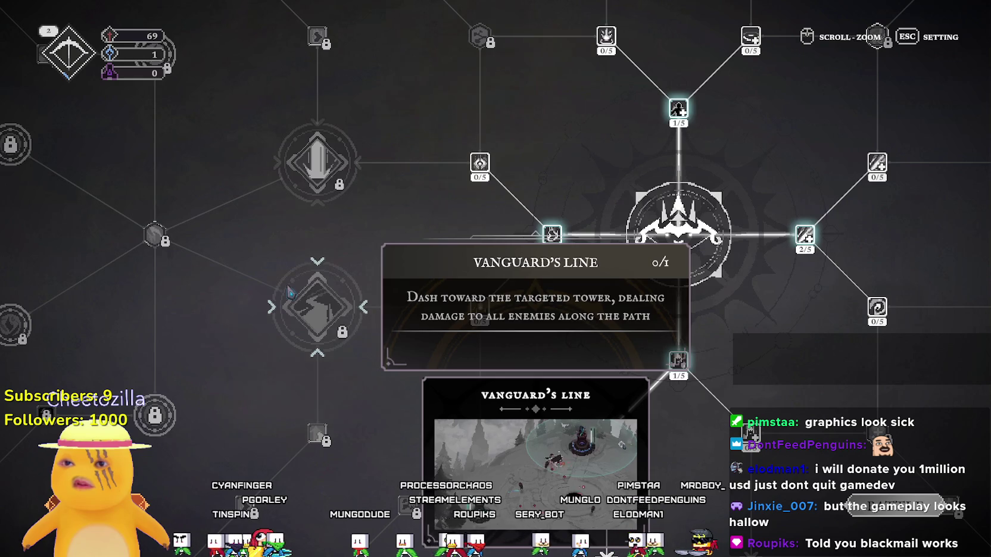
key("d")
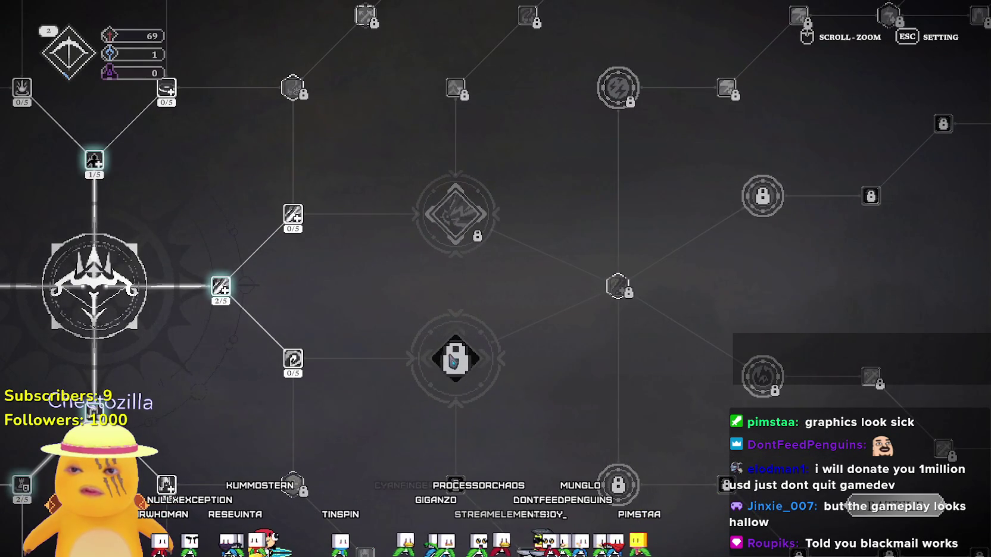
left_click(454, 363)
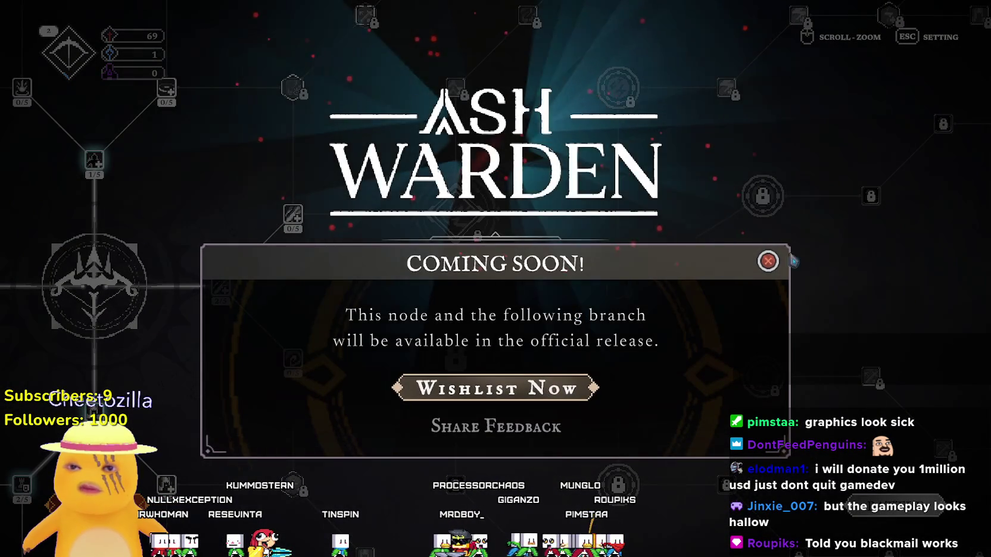
key("Escape")
left_click_drag(451, 410, 576, 239)
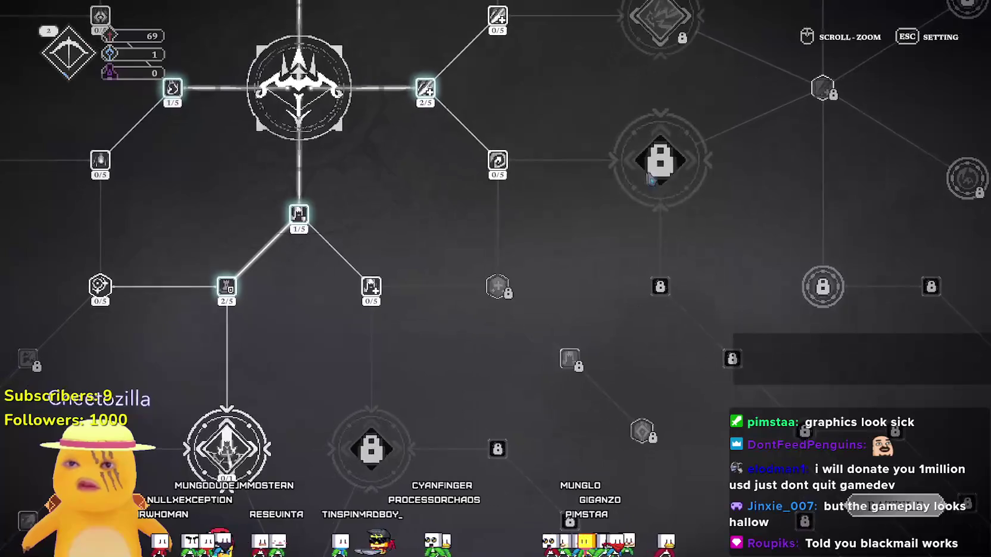
mouse_move(343, 373)
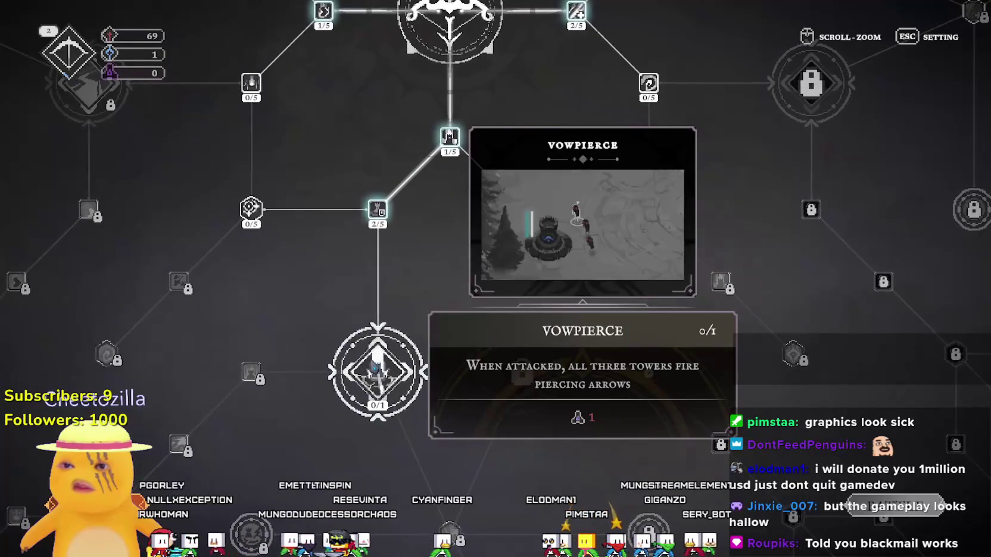
key("w")
key("d")
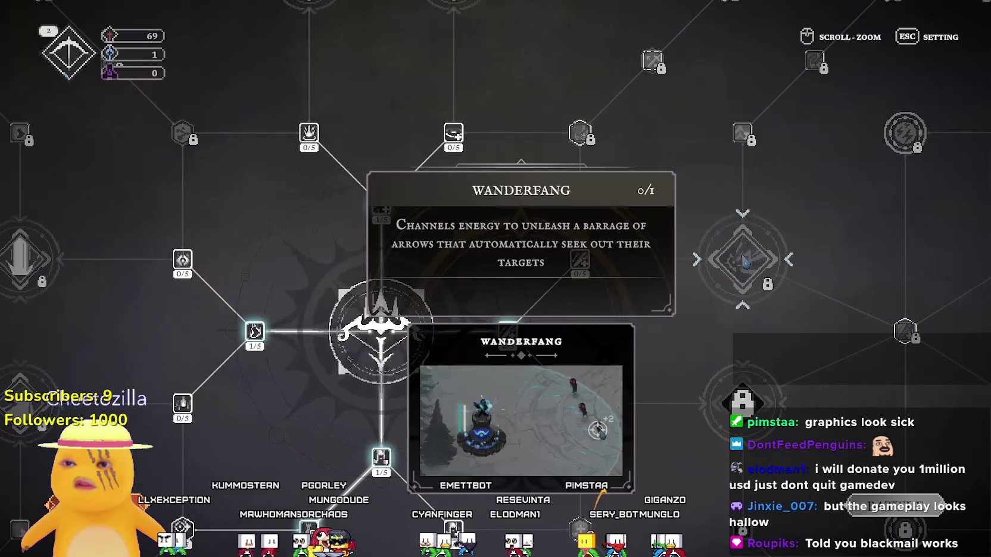
scroll(742, 300, "down", 3)
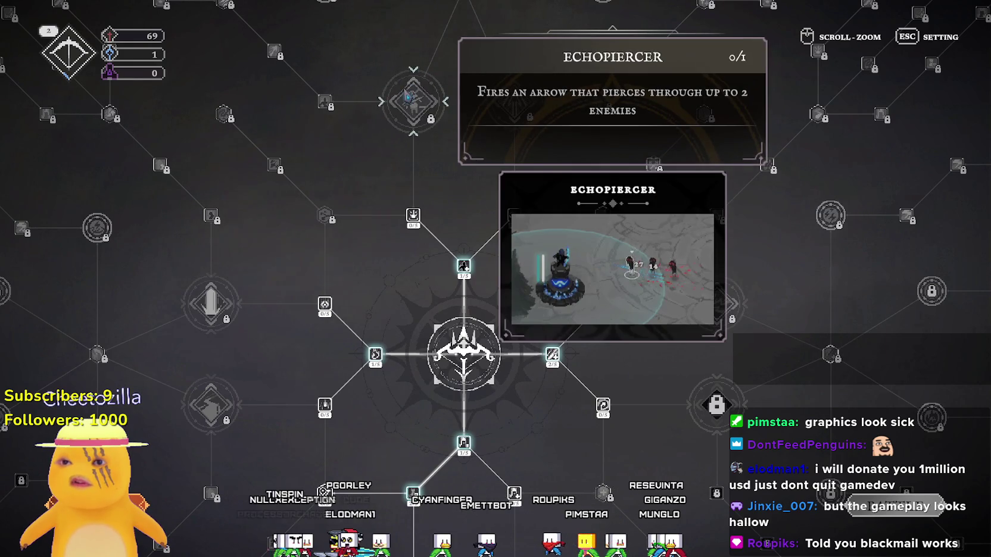
scroll(624, 349, "down", 4)
scroll(503, 277, "up", 2)
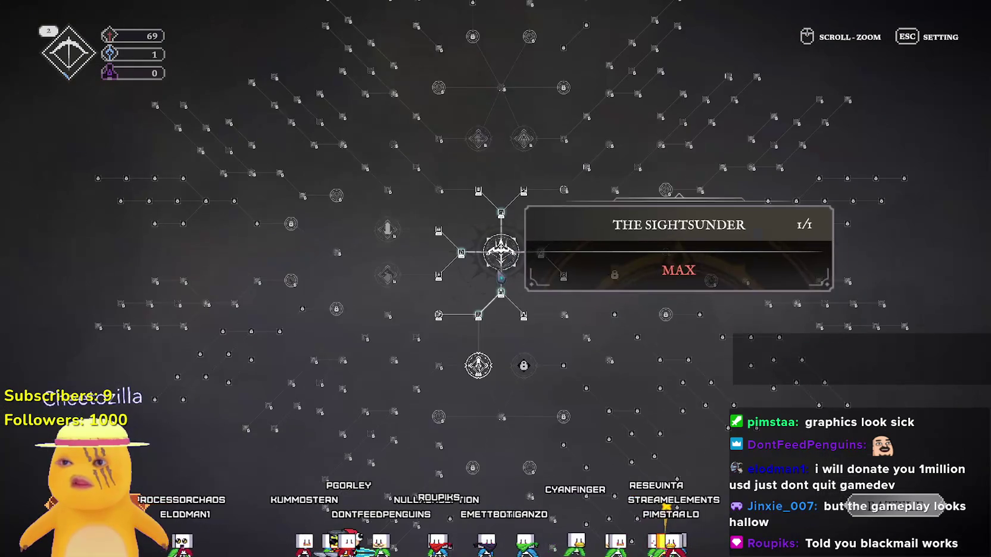
scroll(480, 306, "up", 2)
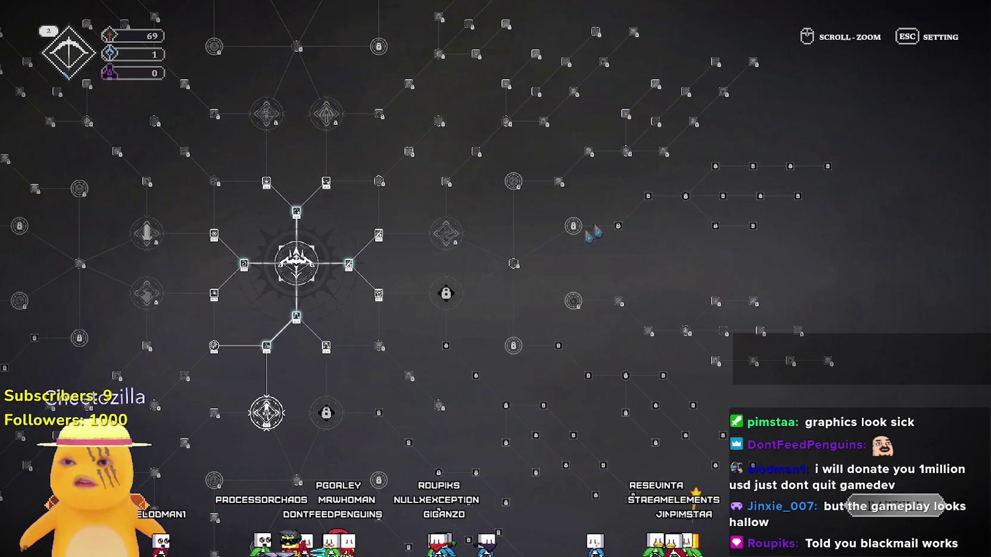
scroll(480, 307, "up", 3)
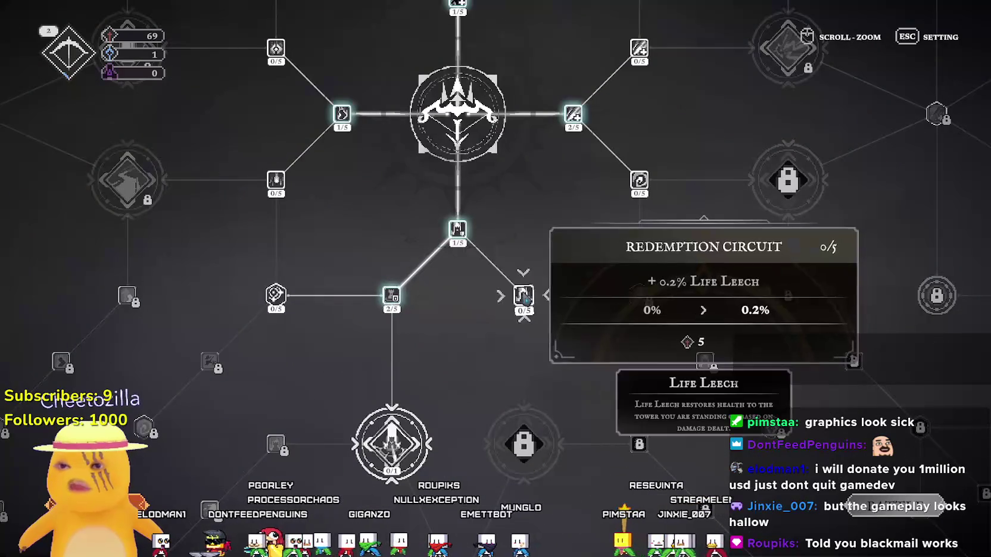
scroll(522, 300, "up", 1)
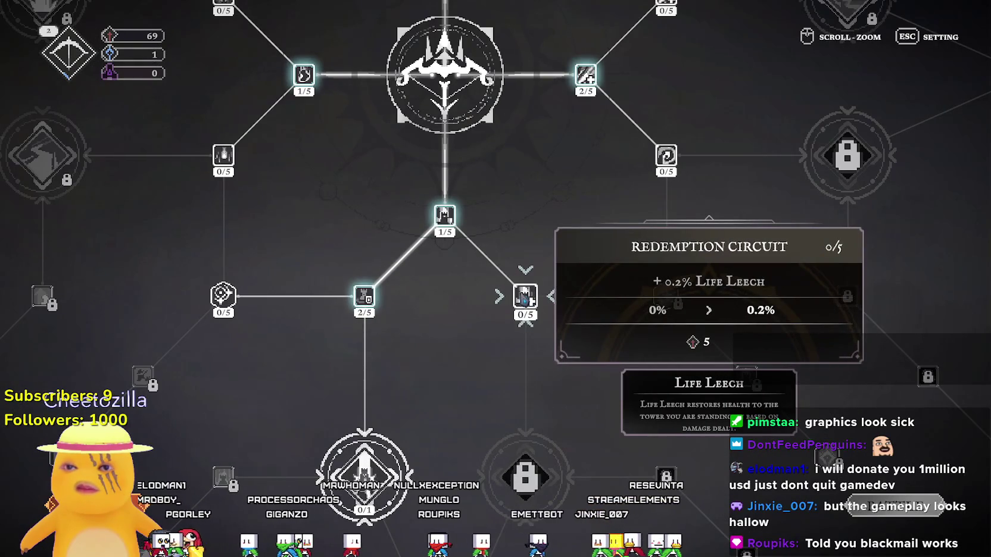
key("w")
key("a")
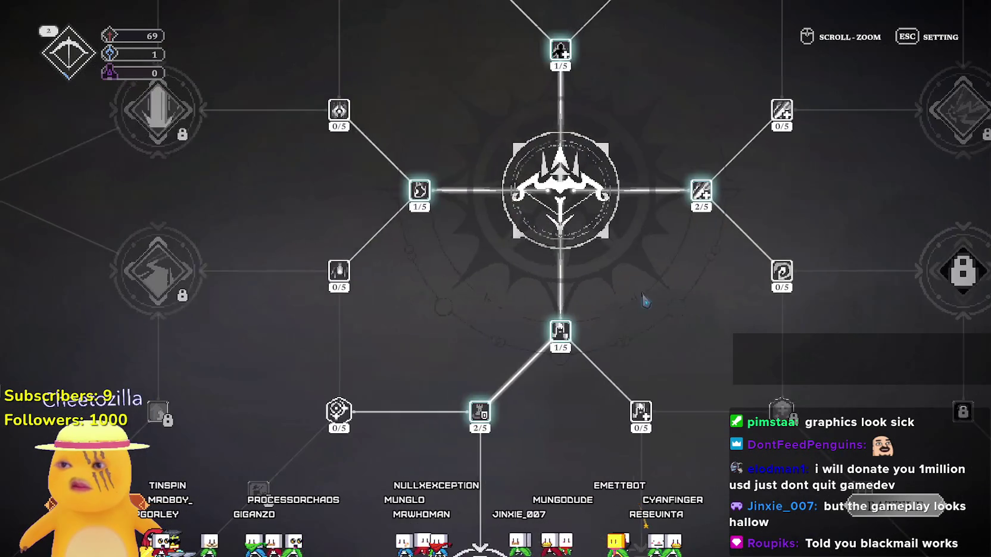
mouse_move(360, 298)
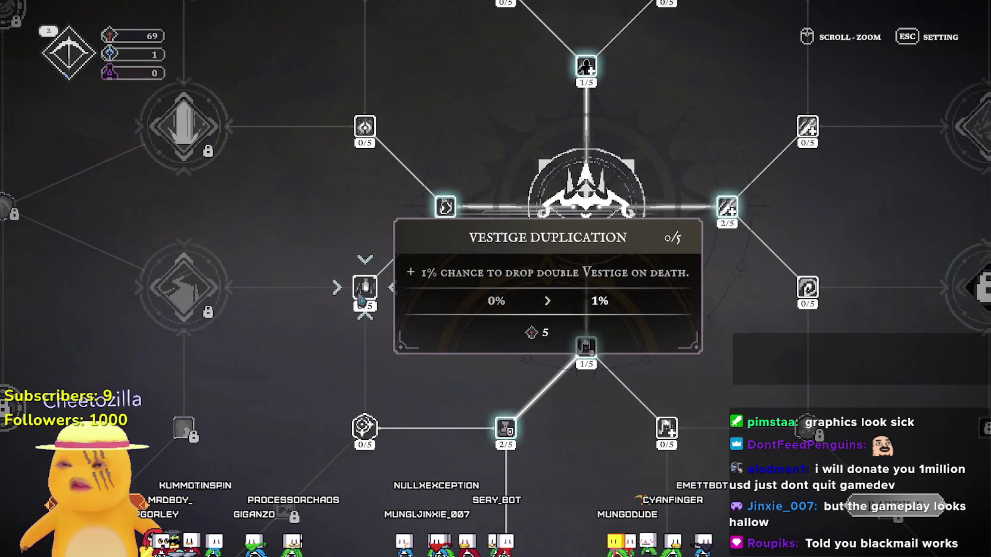
key("w")
key("d")
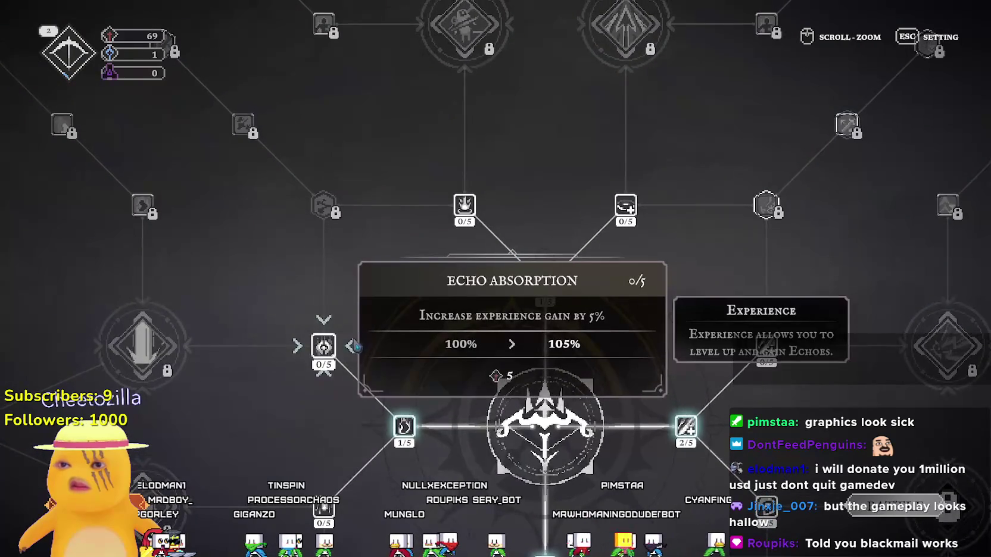
key("w")
key("d")
mouse_move(410, 295)
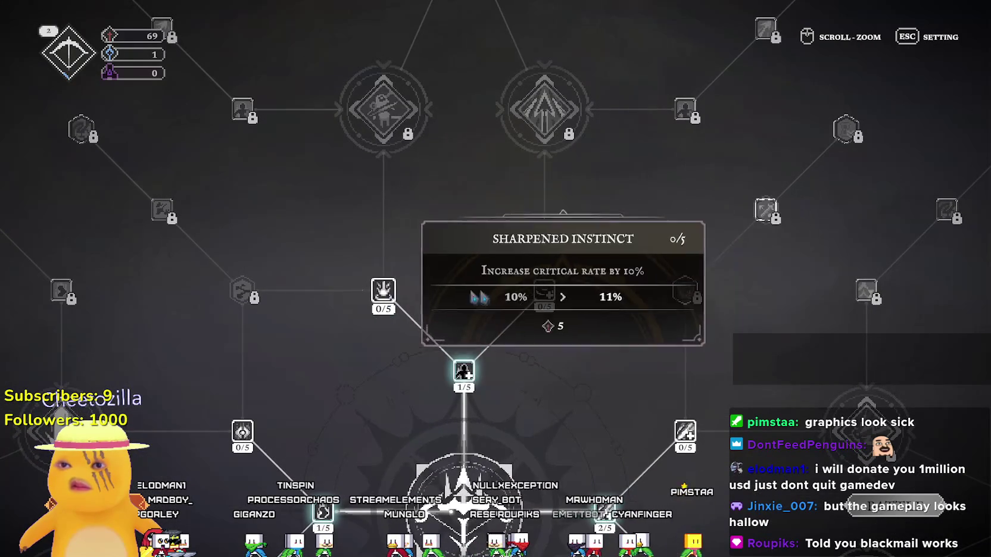
key("s")
key("d")
mouse_move(618, 227)
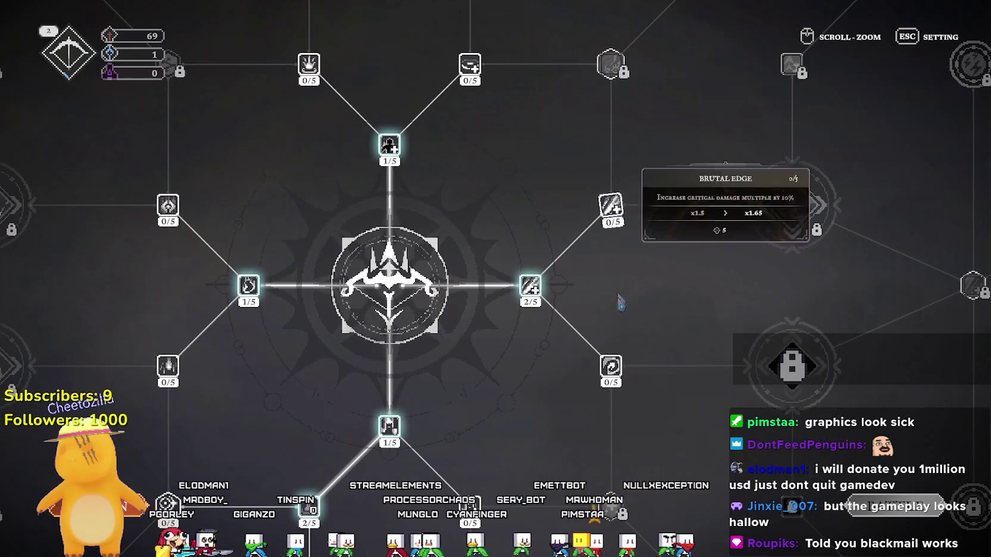
mouse_move(613, 390)
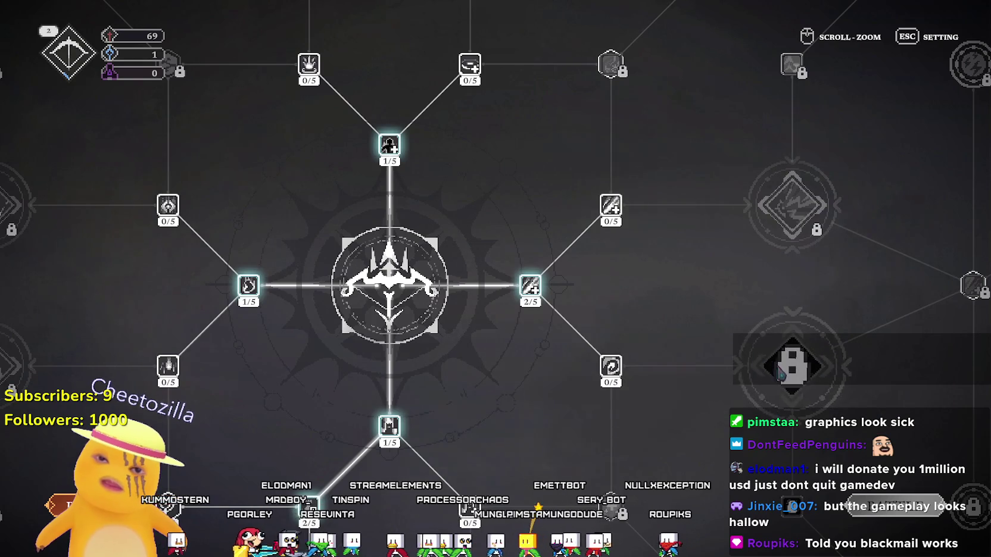
key("s")
key("a")
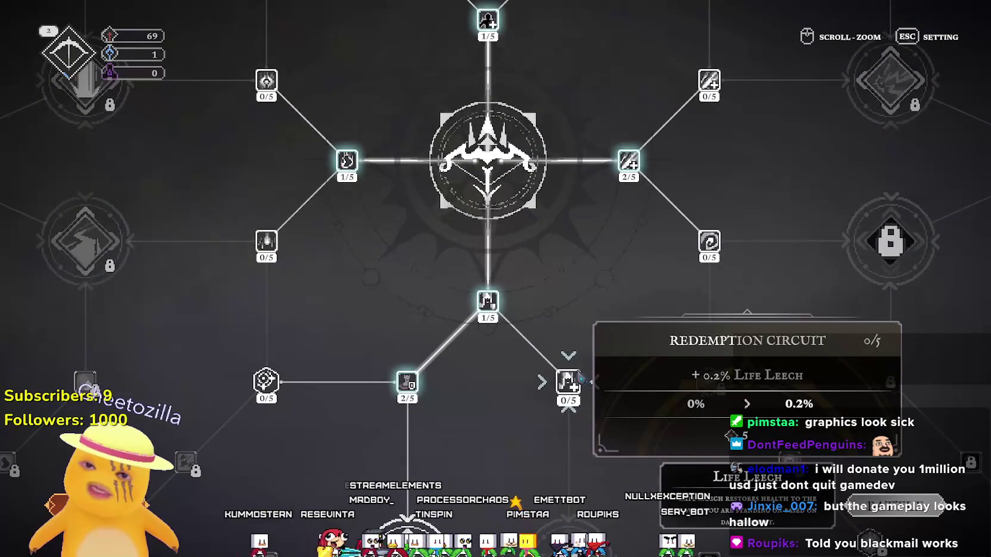
key("a")
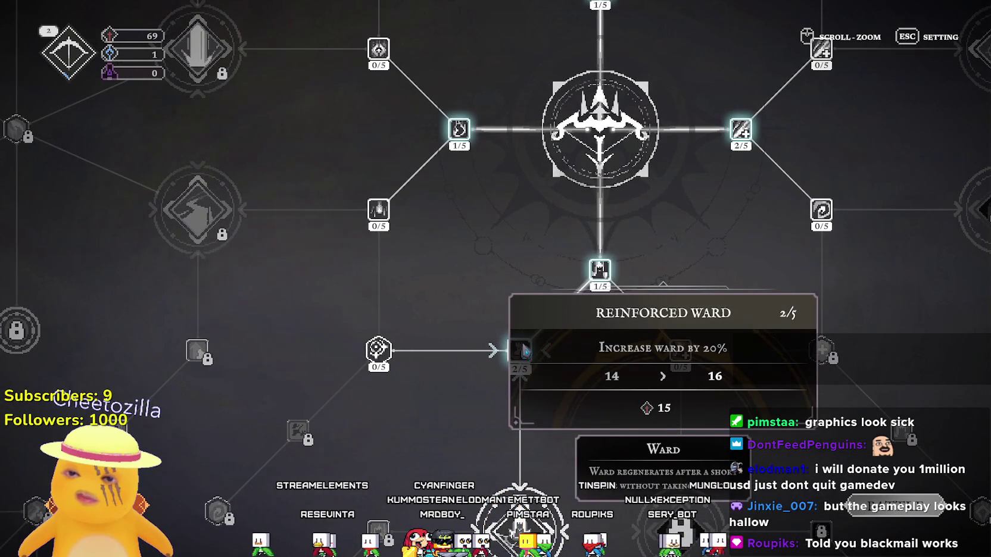
key("w")
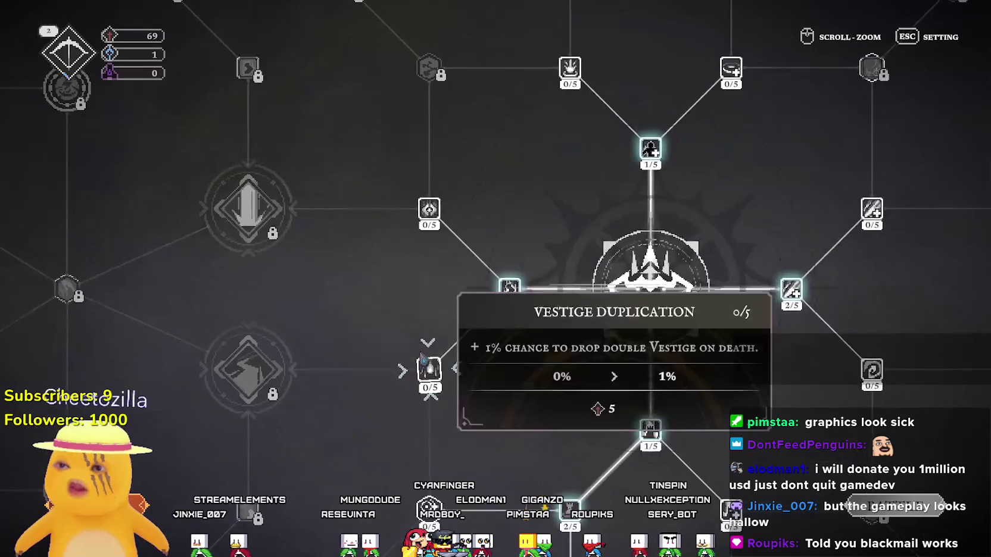
key("a")
key("w")
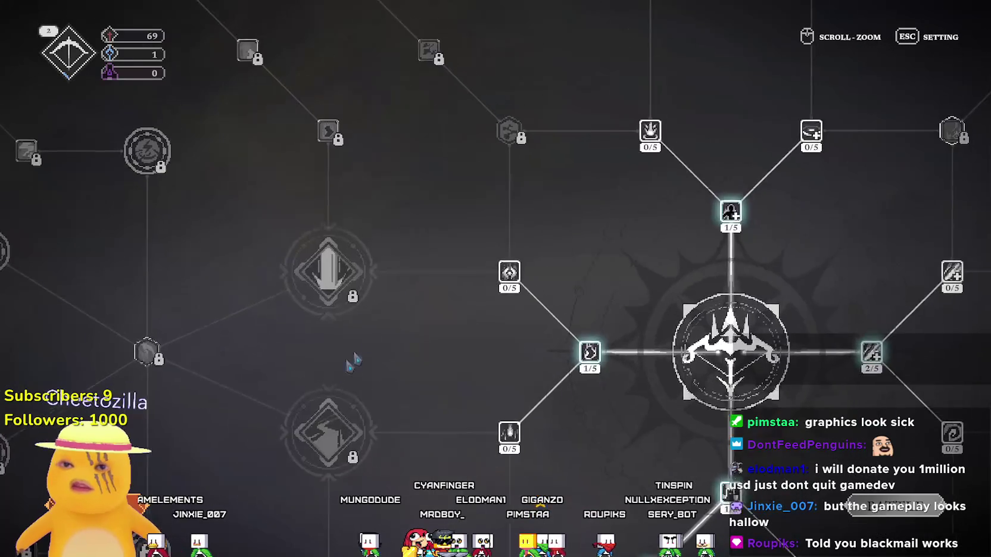
key("a")
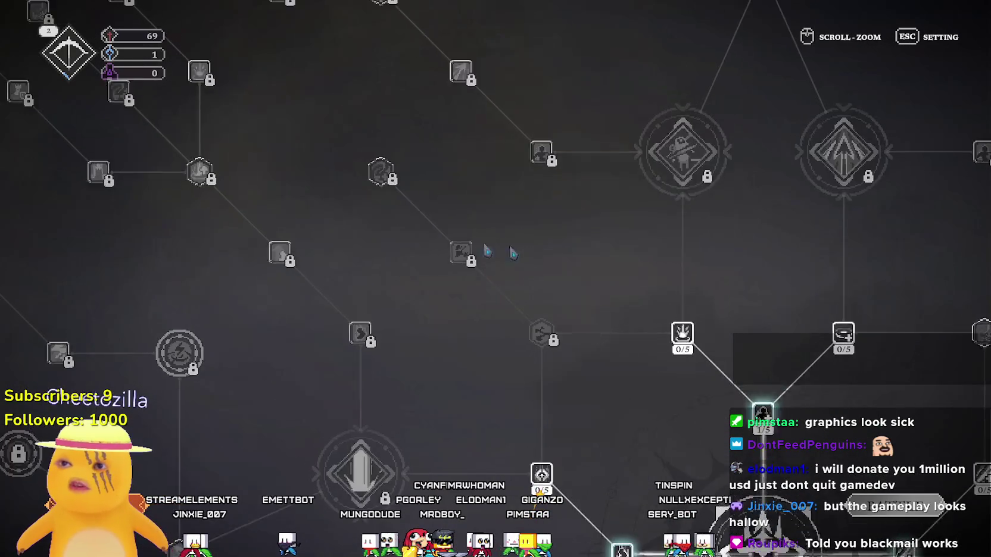
key("w")
key("s")
key("d")
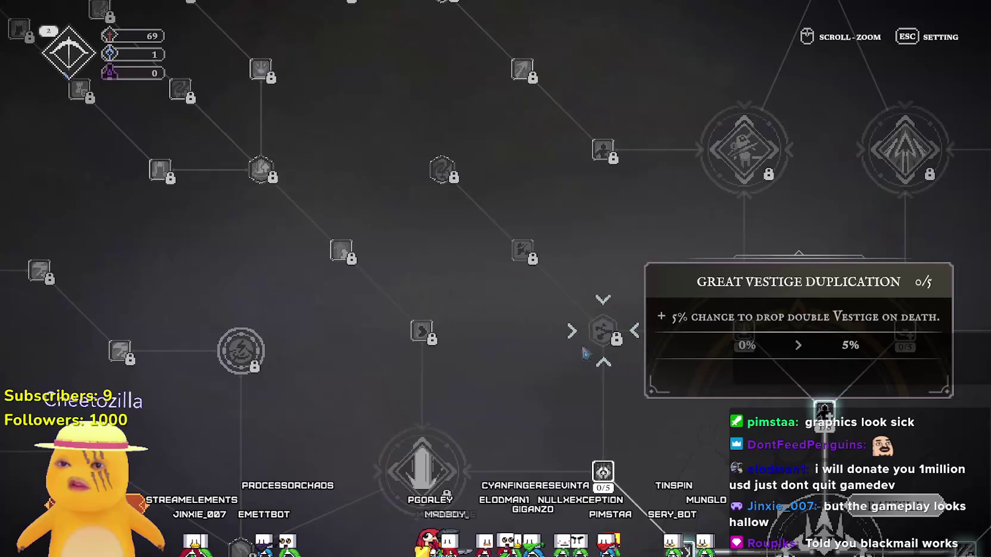
Step: Pan and zoom around the skill tree to inspect locked upgrades like Self-Seal Mechanism and Static Strikes
left_click_drag(586, 353, 574, 180)
key("s")
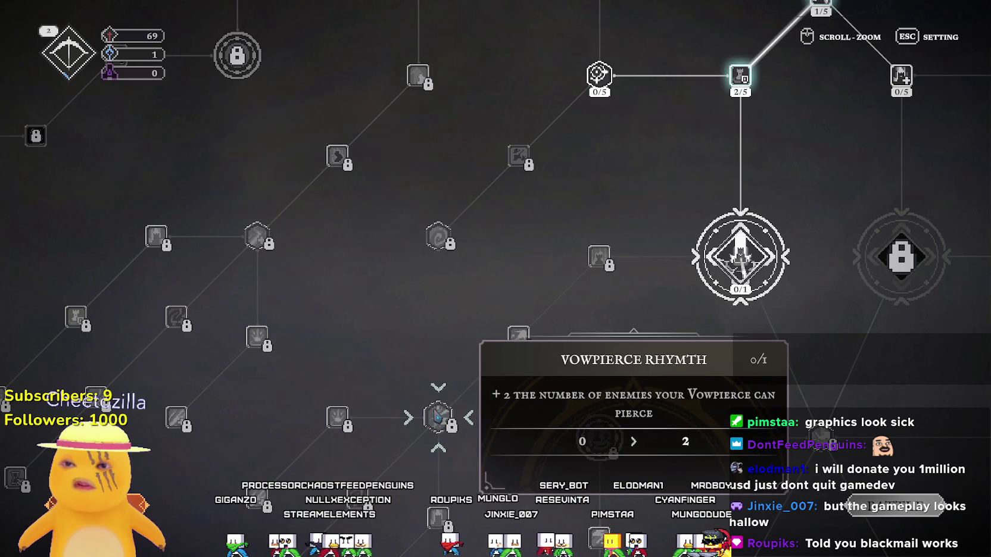
left_click_drag(433, 411, 486, 184)
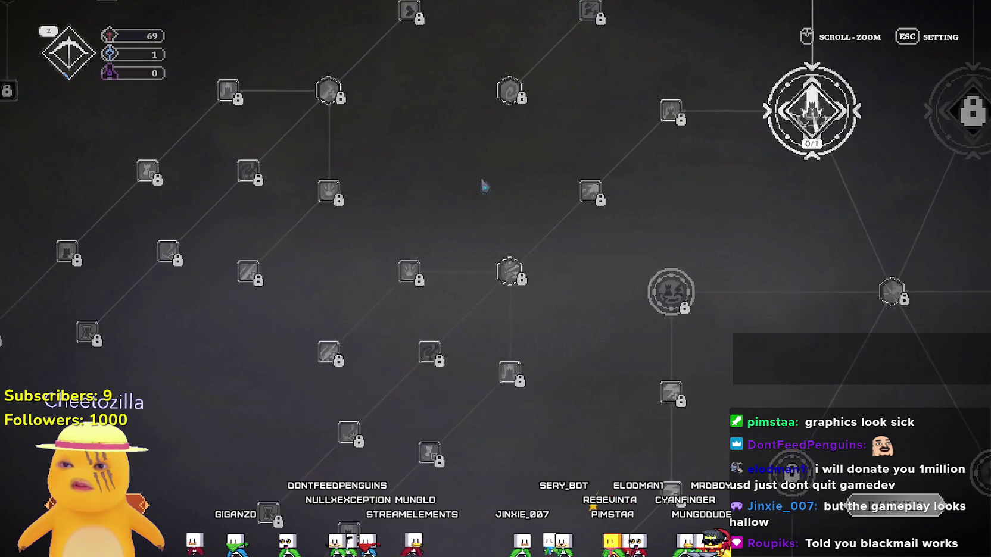
scroll(438, 335, "down", 3)
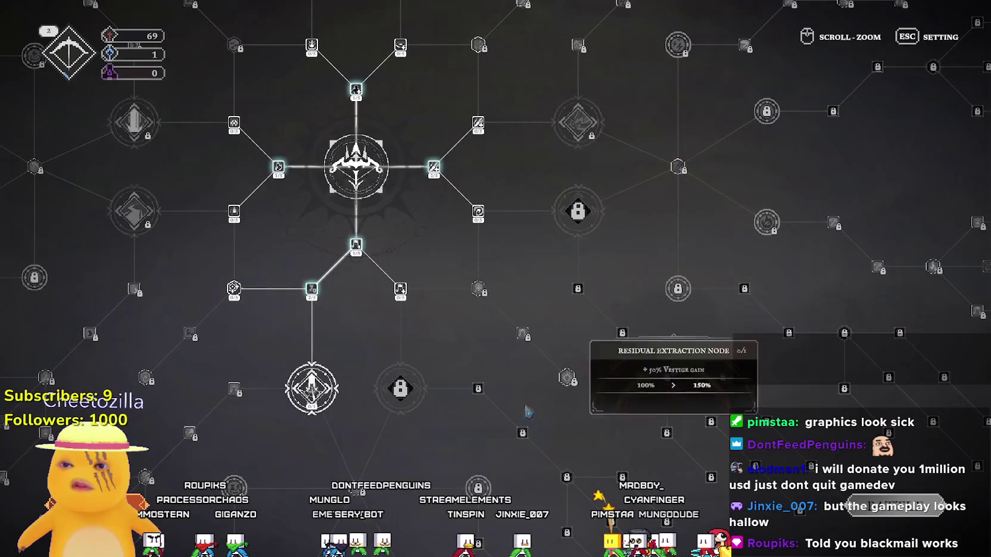
scroll(471, 331, "up", 2)
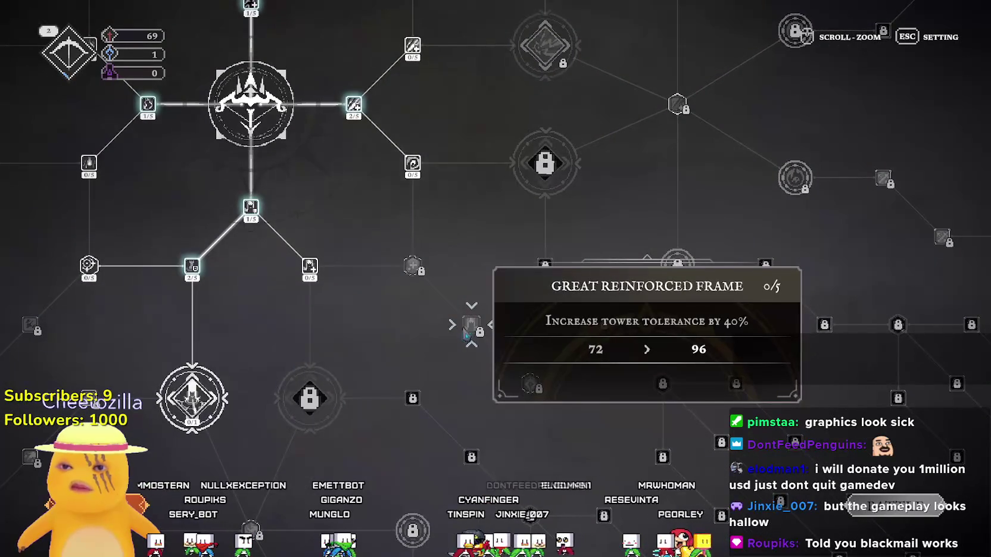
left_click_drag(413, 267, 403, 372)
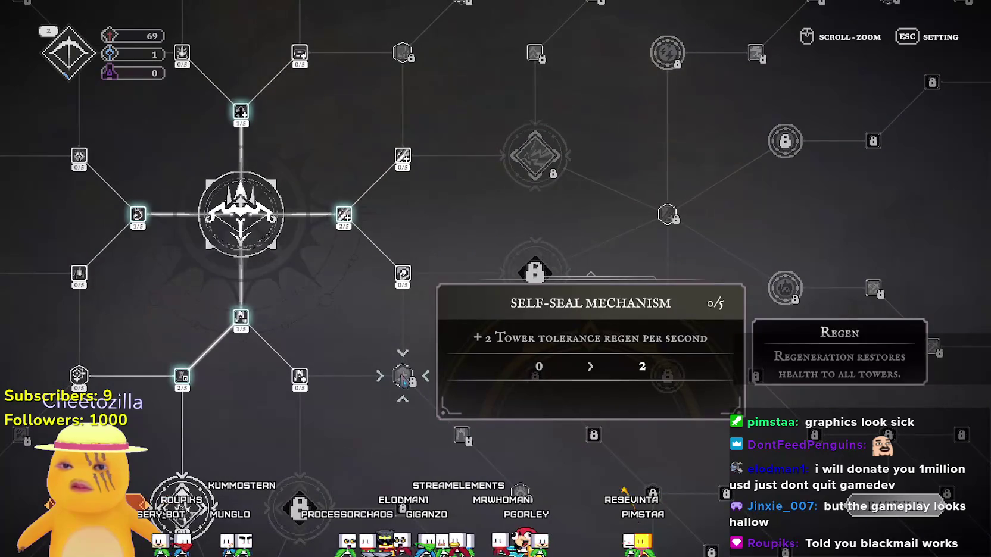
left_click_drag(465, 212, 533, 392)
mouse_move(441, 239)
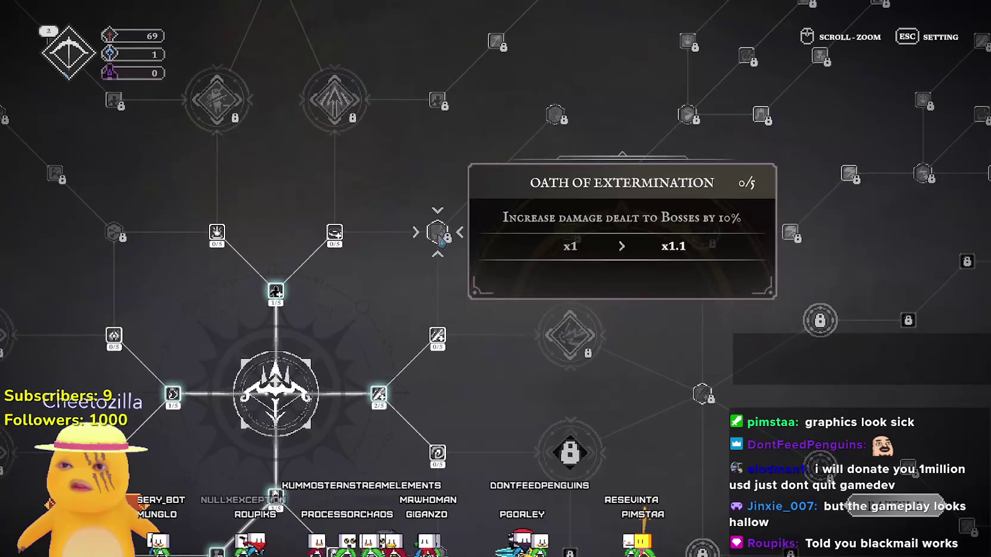
left_click_drag(440, 238, 454, 334)
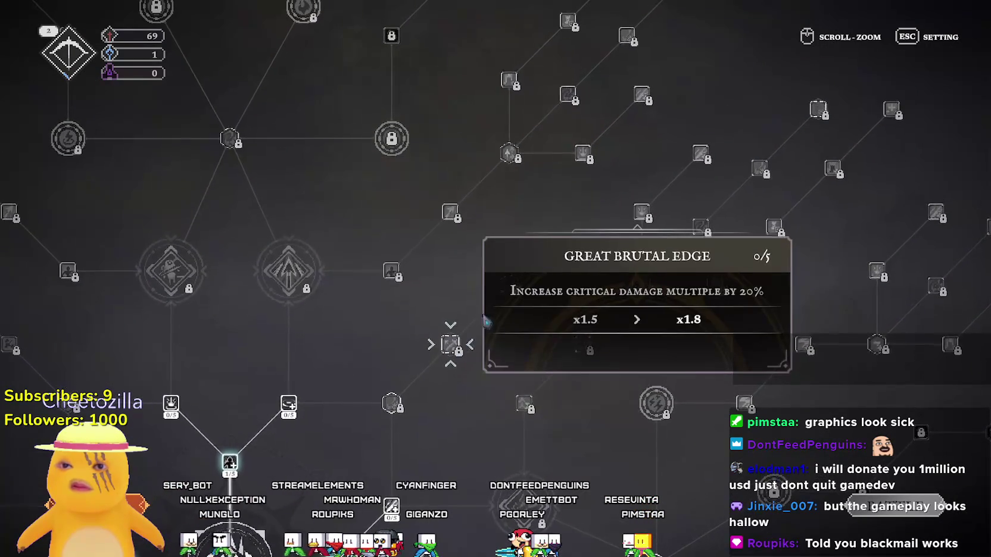
left_click_drag(371, 283, 460, 346)
mouse_move(460, 346)
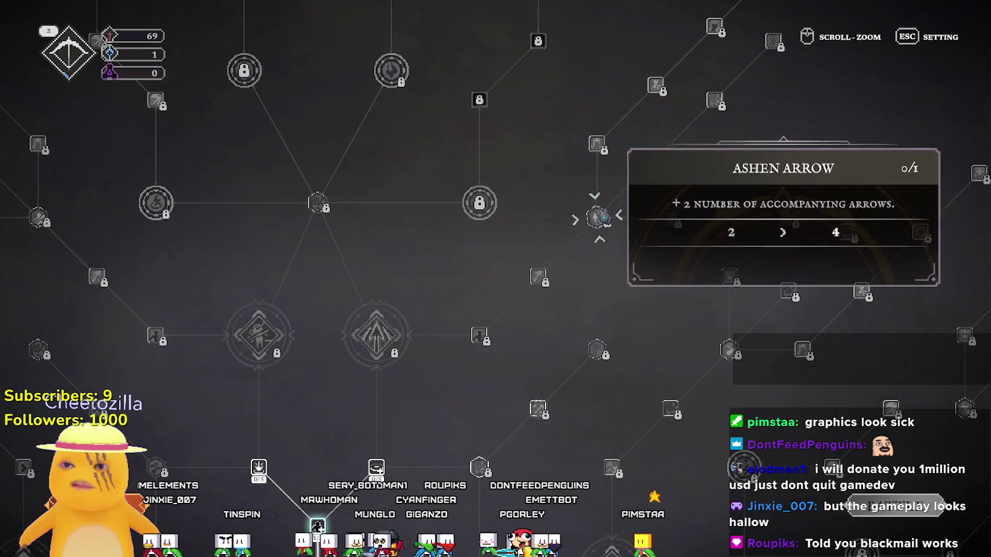
left_click_drag(384, 274, 504, 288)
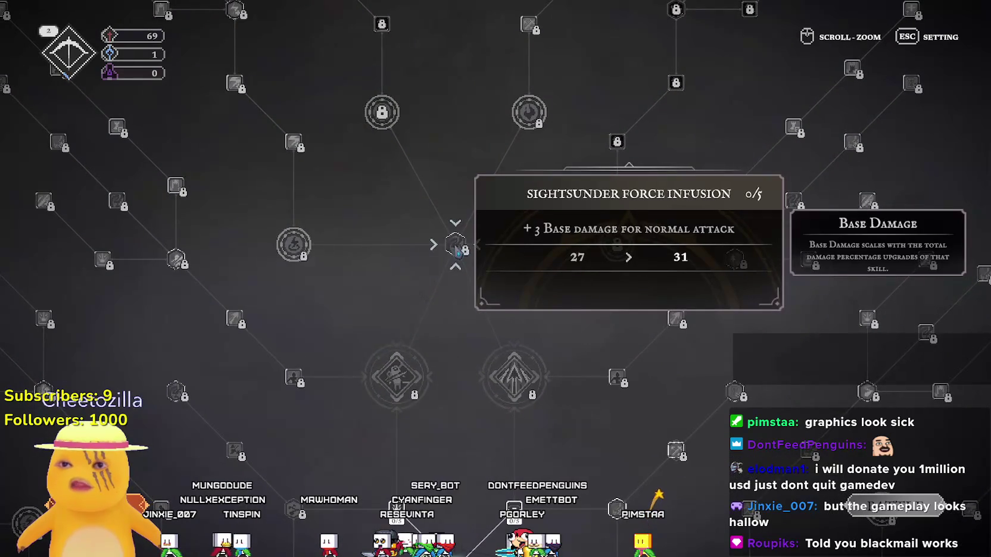
mouse_move(294, 254)
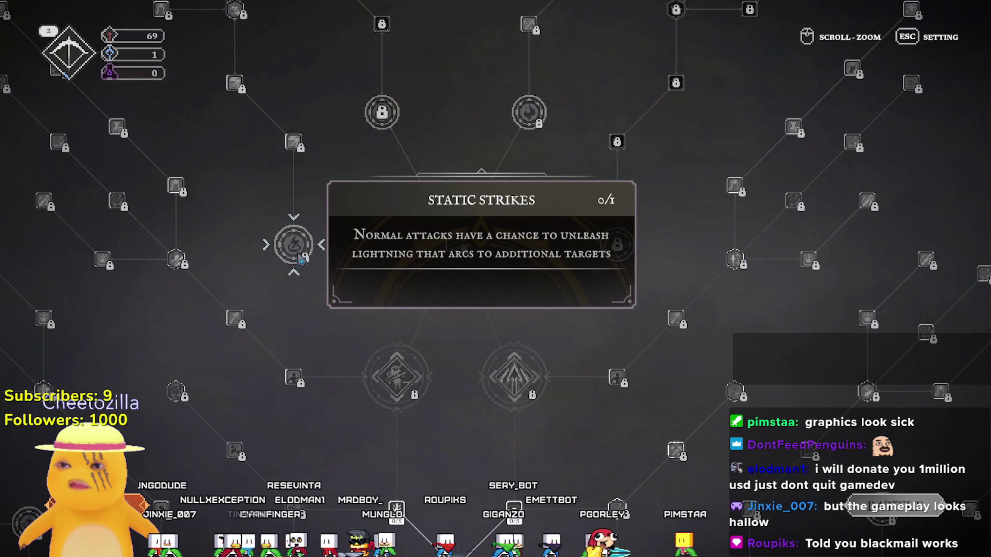
mouse_move(300, 257)
left_mouse_down()
mouse_move(505, 175)
mouse_move(517, 37)
mouse_move(495, 100)
left_mouse_up()
Step: Raise Aether Lens to 4/5 and Warrior's Rhythm to 2/5, then leave to start the next run
mouse_move(529, 254)
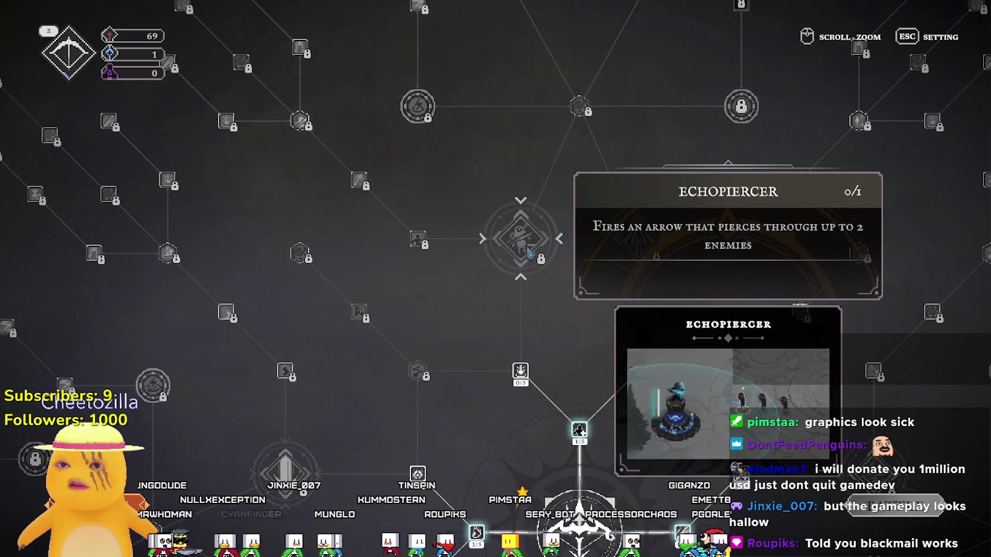
mouse_move(642, 258)
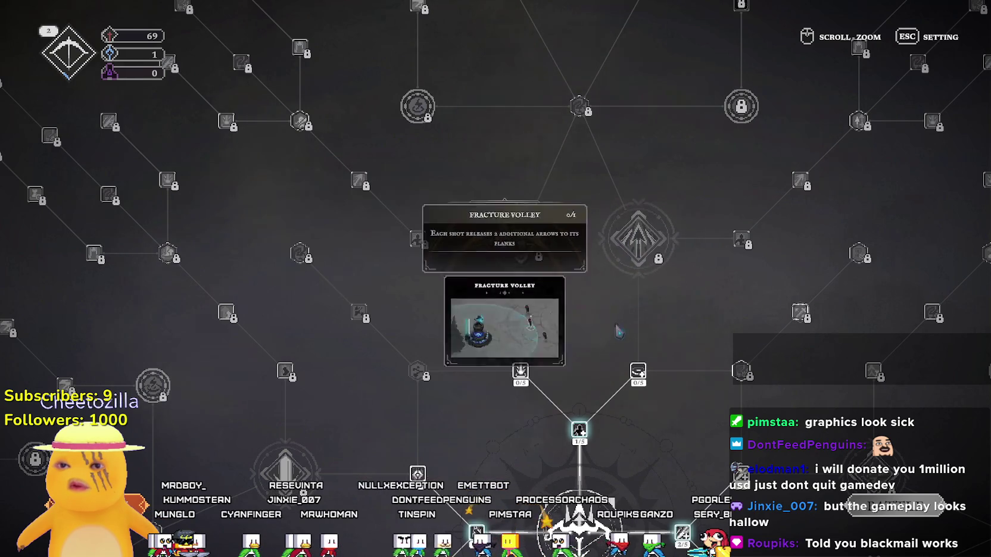
mouse_move(638, 364)
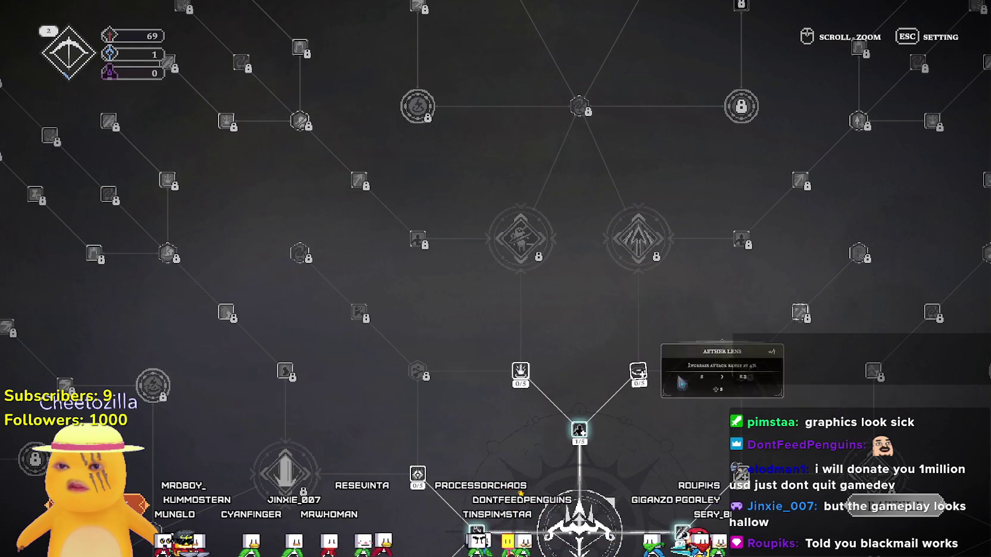
mouse_move(579, 429)
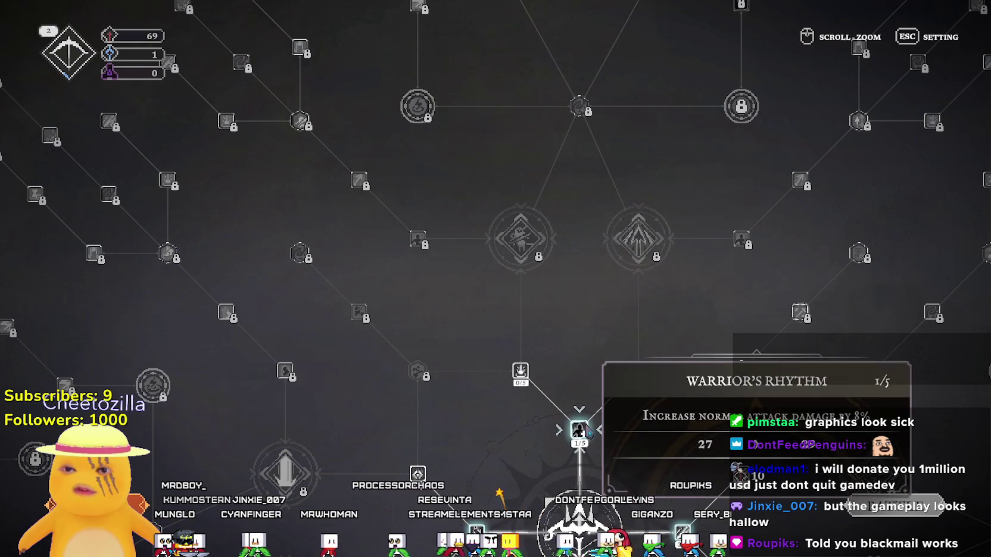
left_click(638, 370)
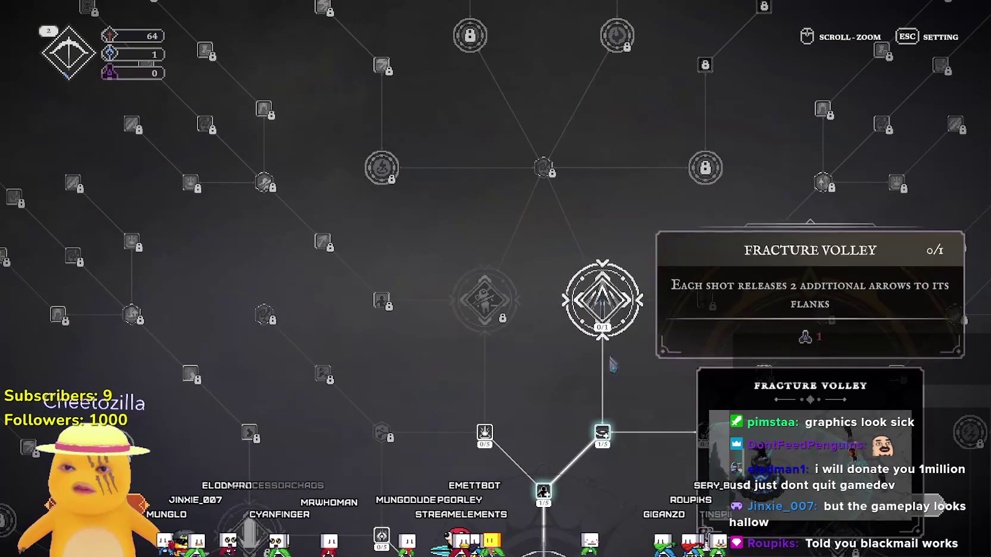
mouse_move(605, 444)
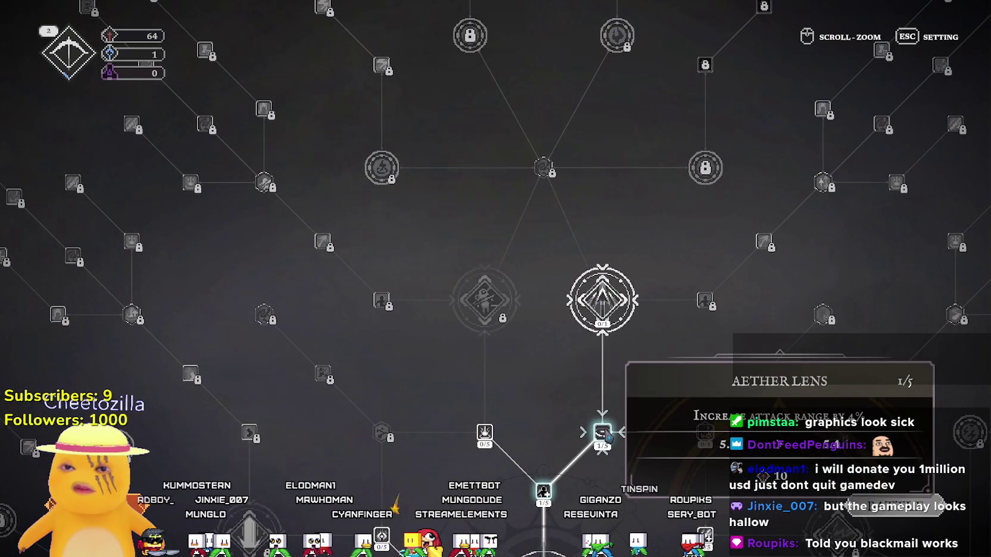
left_click(604, 434)
left_click(604, 434)
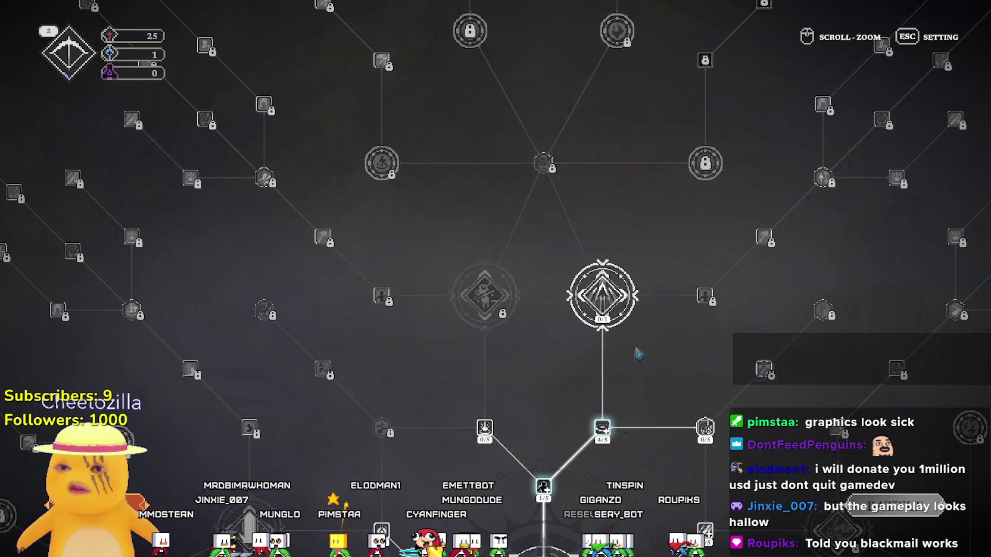
left_click(548, 441)
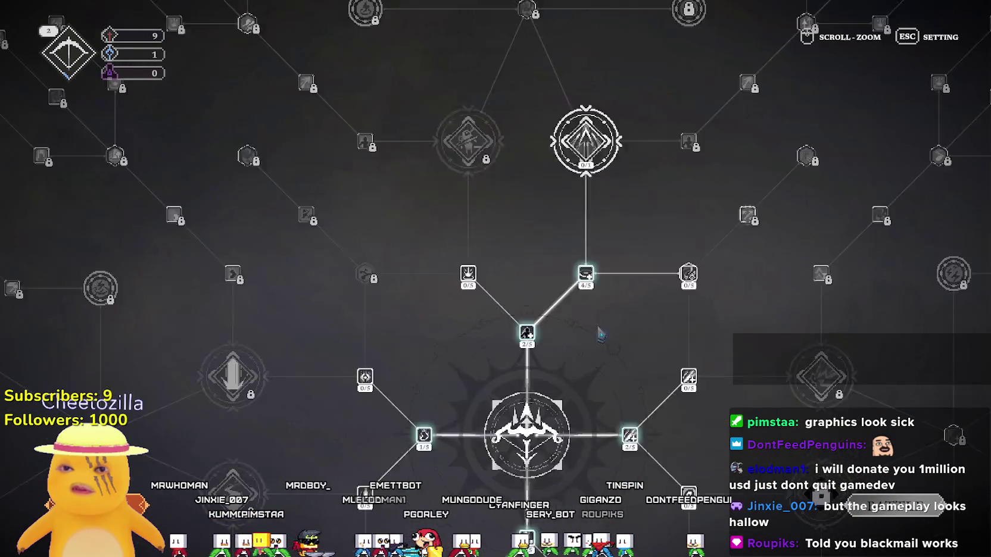
key("Escape")
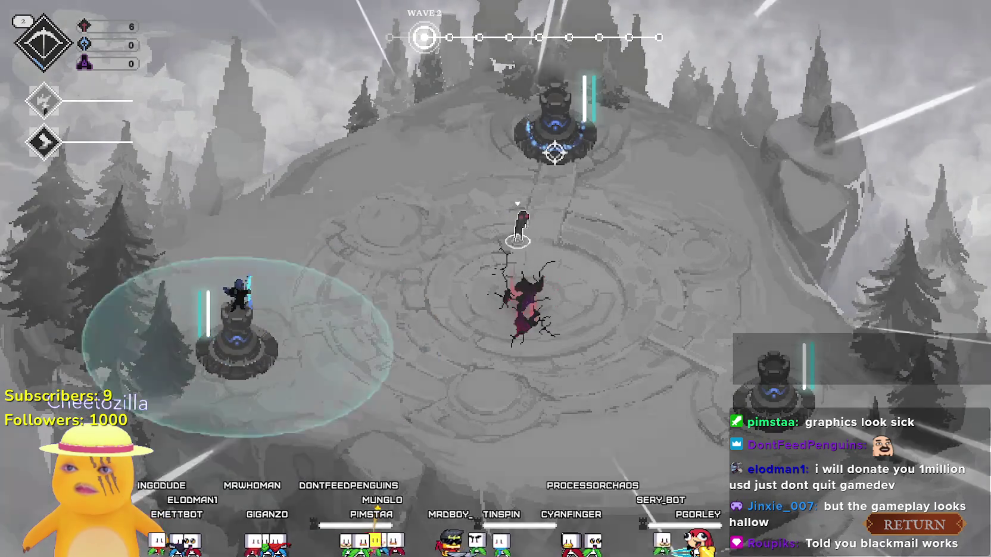
Step: Move the hero to the top tower, cancel returning to night, then shuttle between the left and top towers
right_click(506, 265)
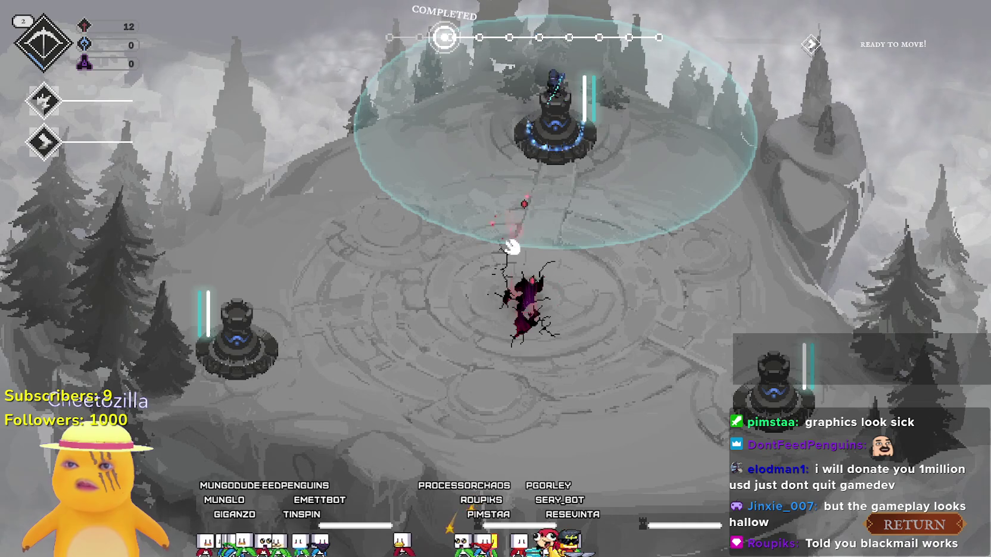
key("r")
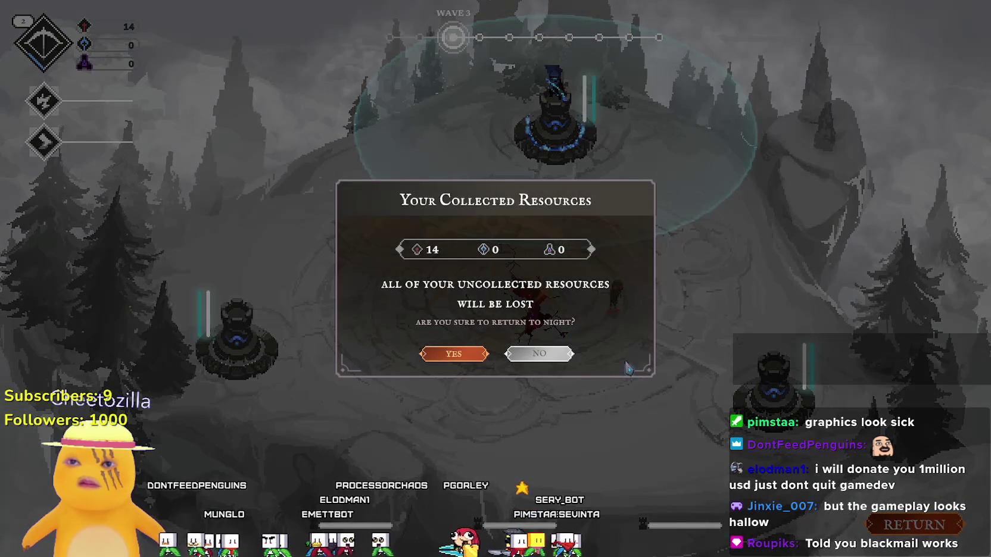
left_click(551, 358)
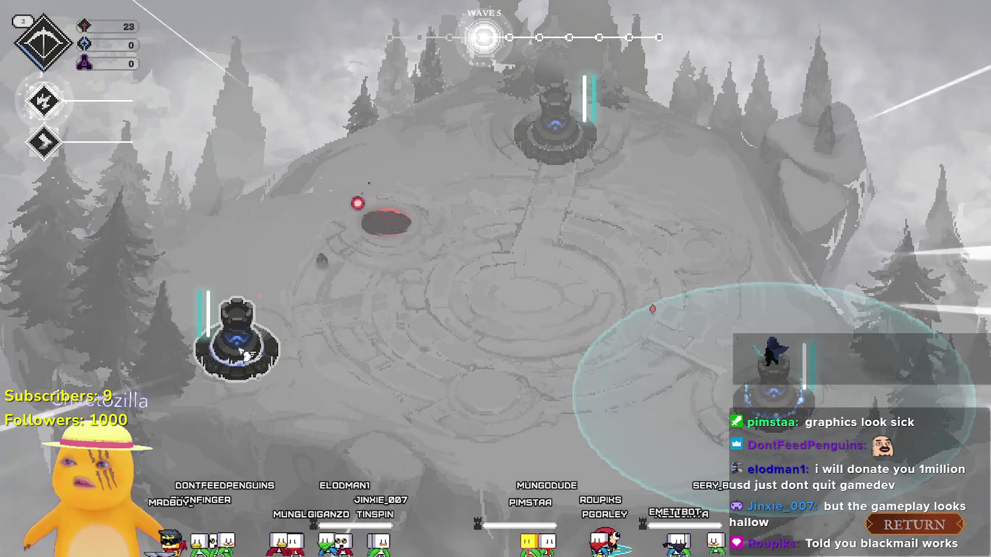
left_click(238, 334)
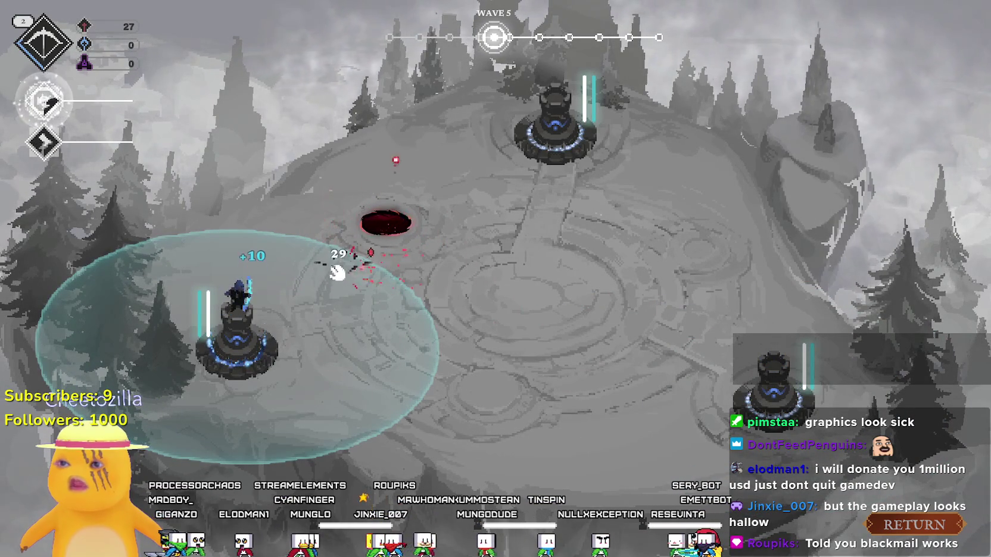
left_click(415, 172)
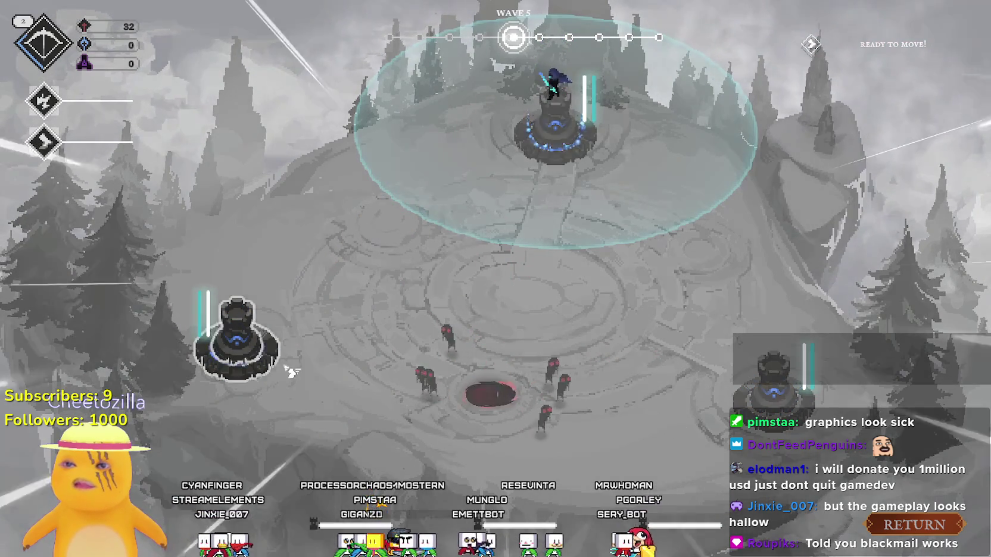
left_click(283, 372)
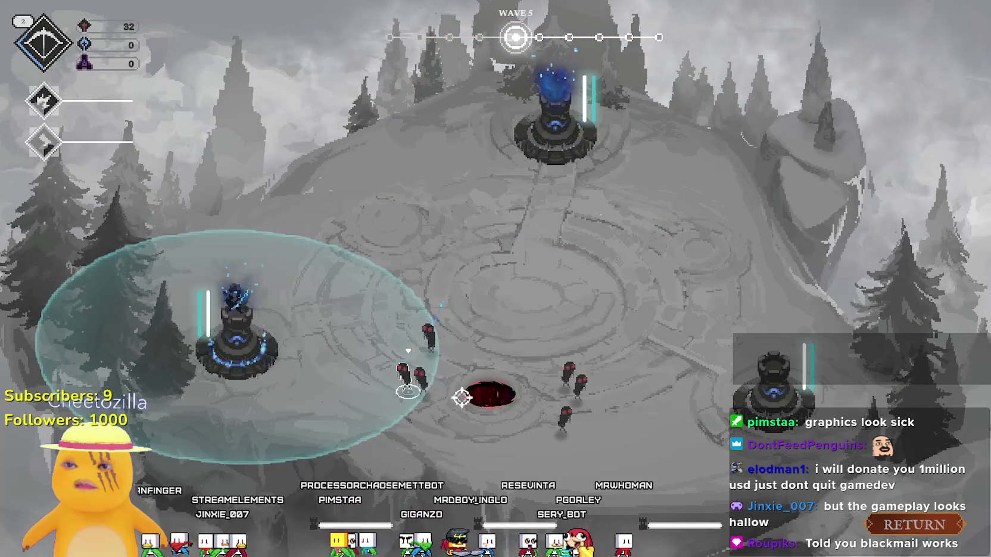
Step: Use the Q and E abilities and rotate the hero between the left, top and bottom-right towers
key("q")
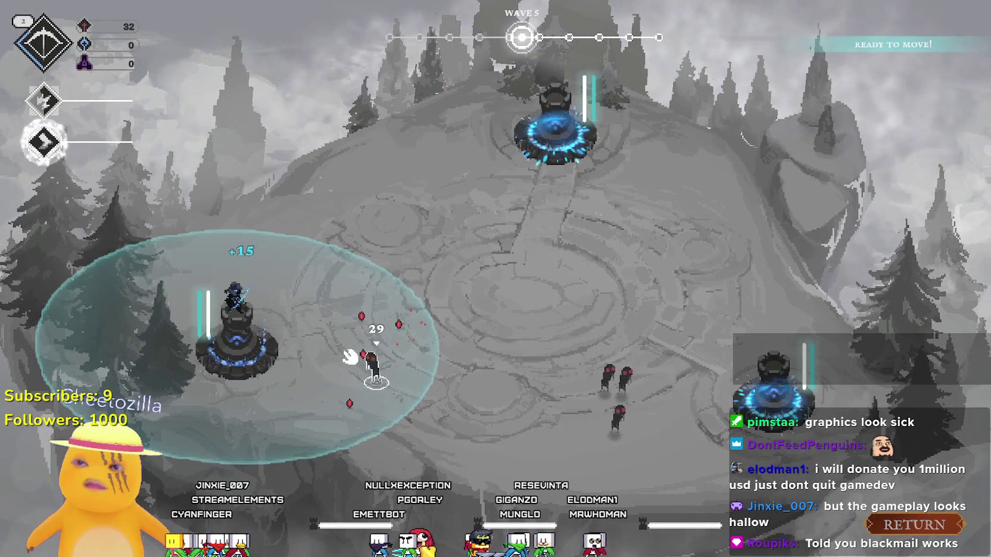
key("e")
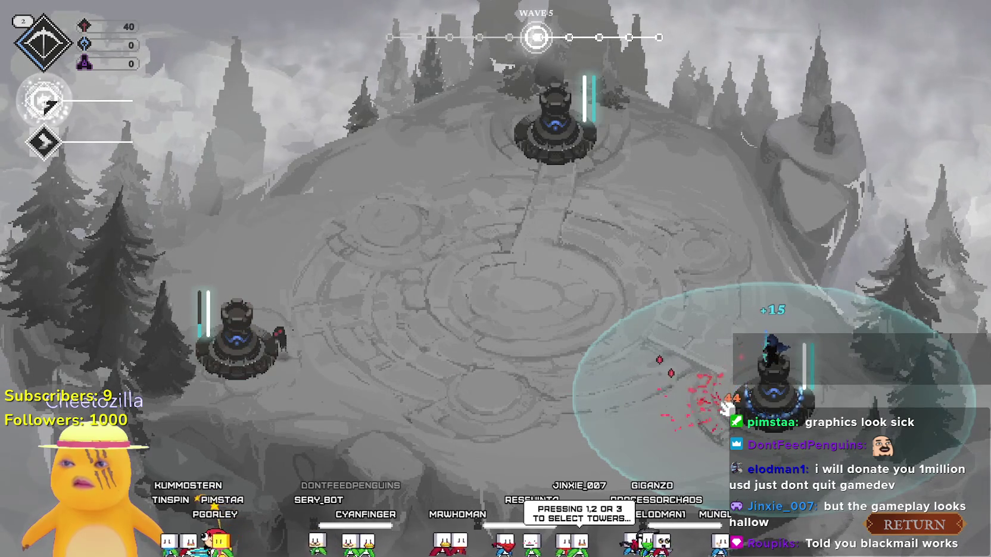
left_click(290, 351)
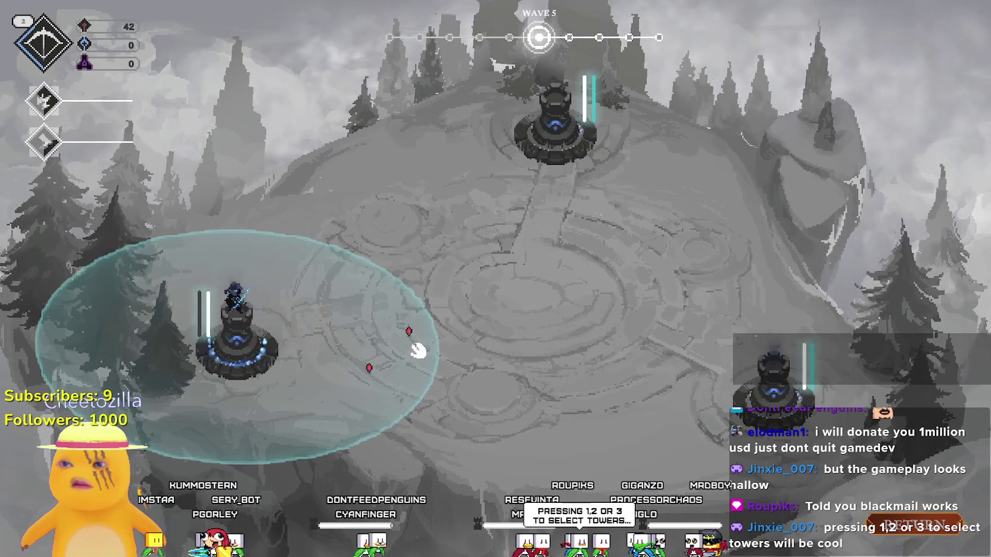
left_click(557, 134)
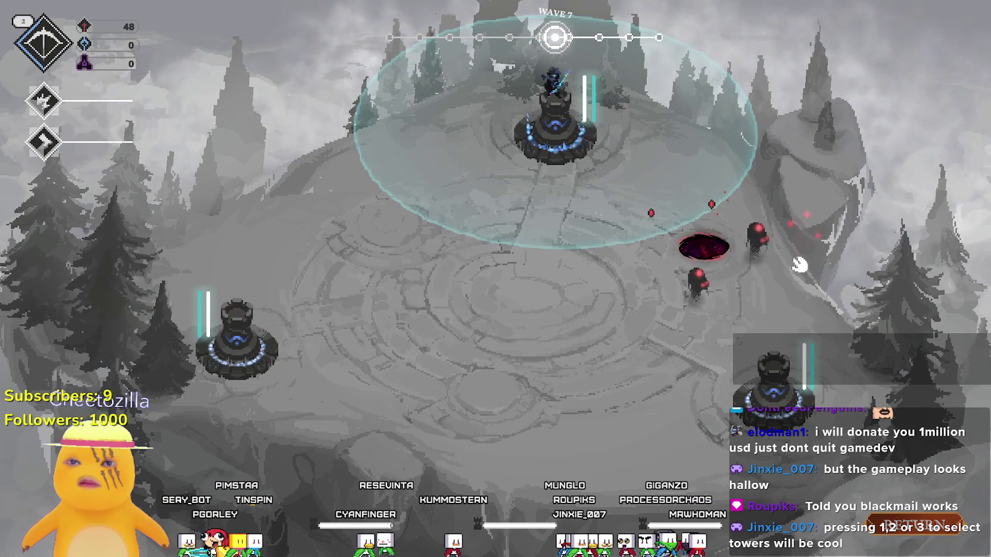
left_click(773, 376)
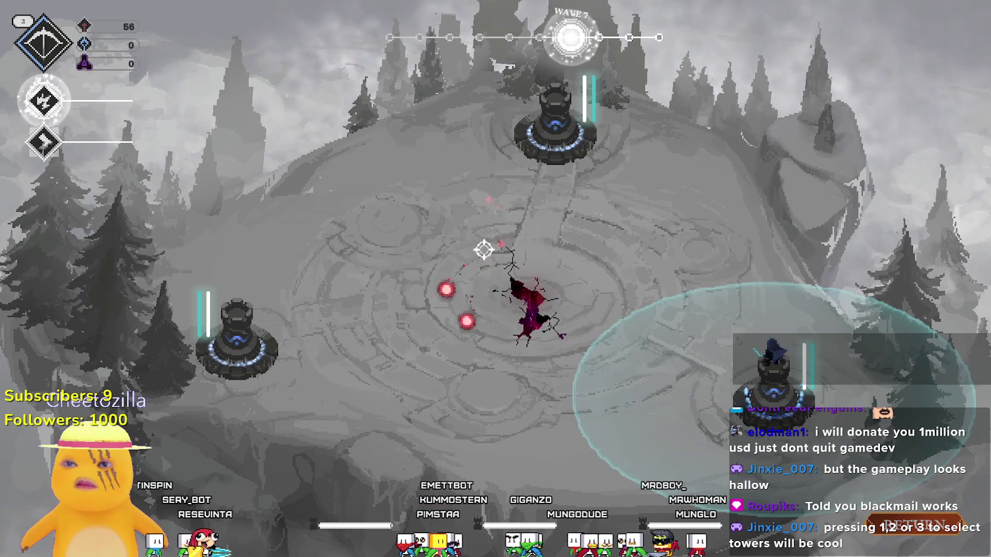
left_click(392, 354)
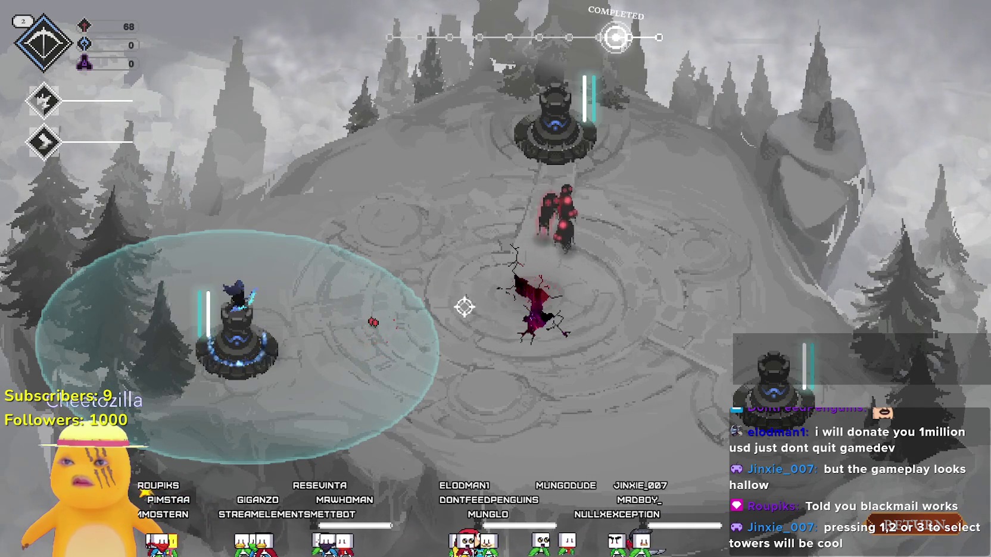
left_click(542, 251)
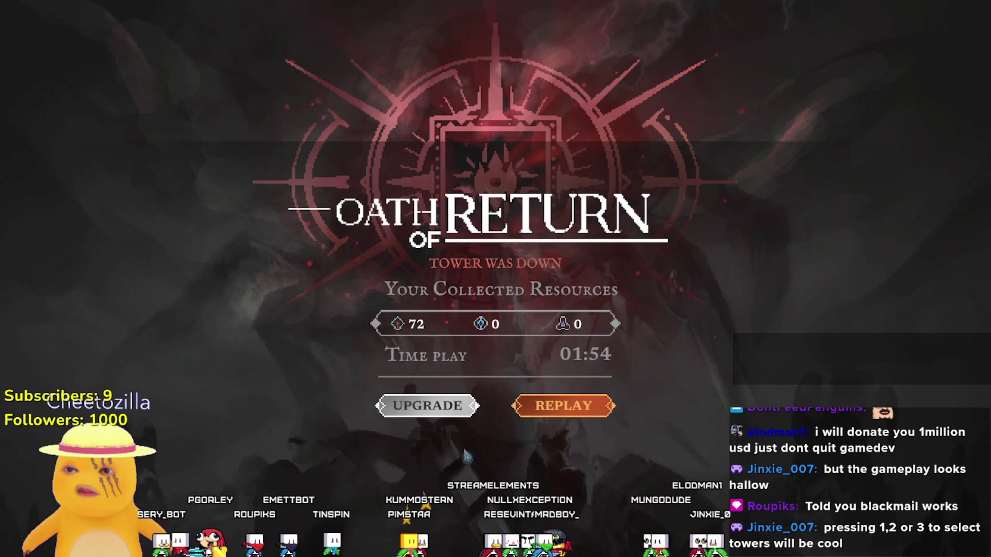
Step: Open the skill tree and upgrade Aether Lens to MAX 5/5
left_click(458, 417)
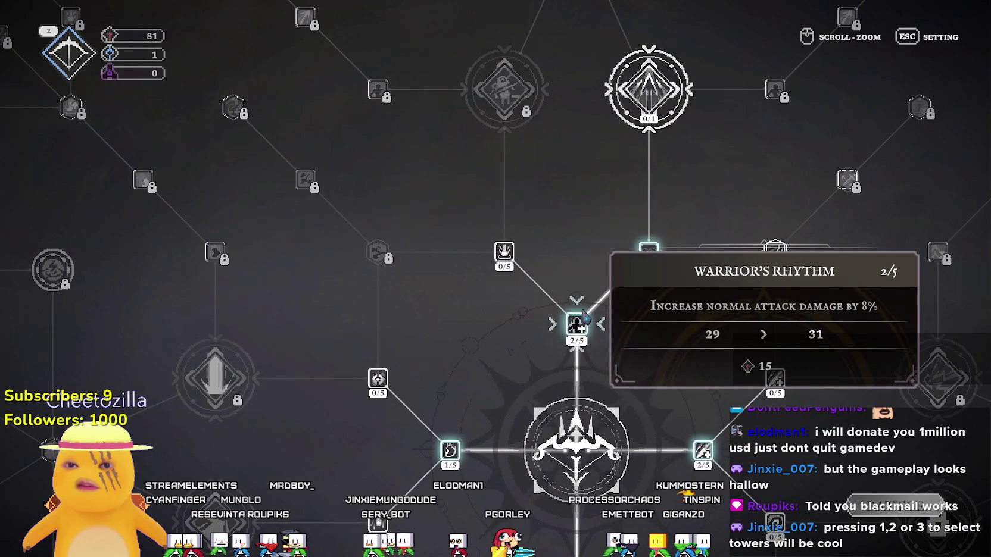
left_click(649, 254)
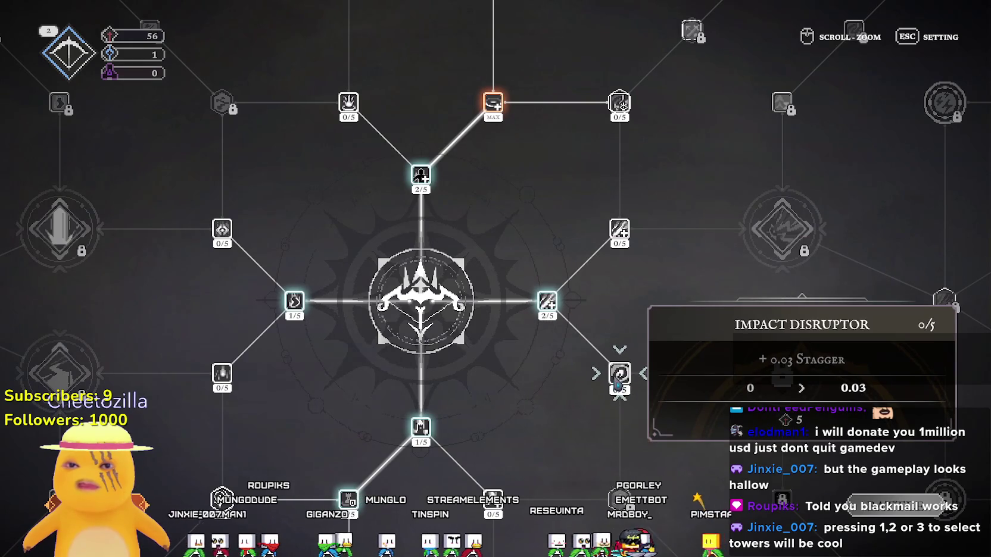
Step: Raise Rapid Execution to 4, buy two Impact Disruptor levels and the first Sharpened Instinct level
left_click(548, 305)
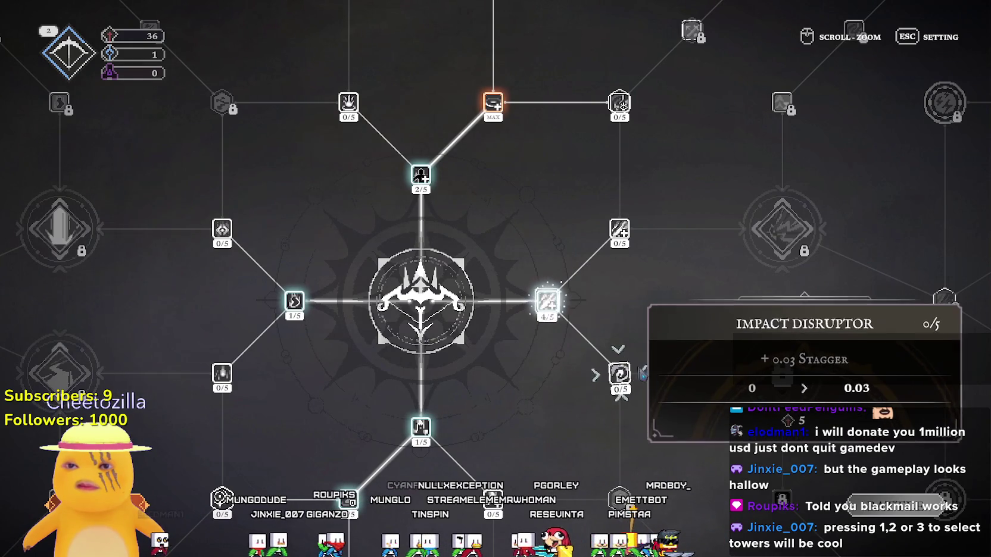
left_click(620, 373)
left_click(620, 373)
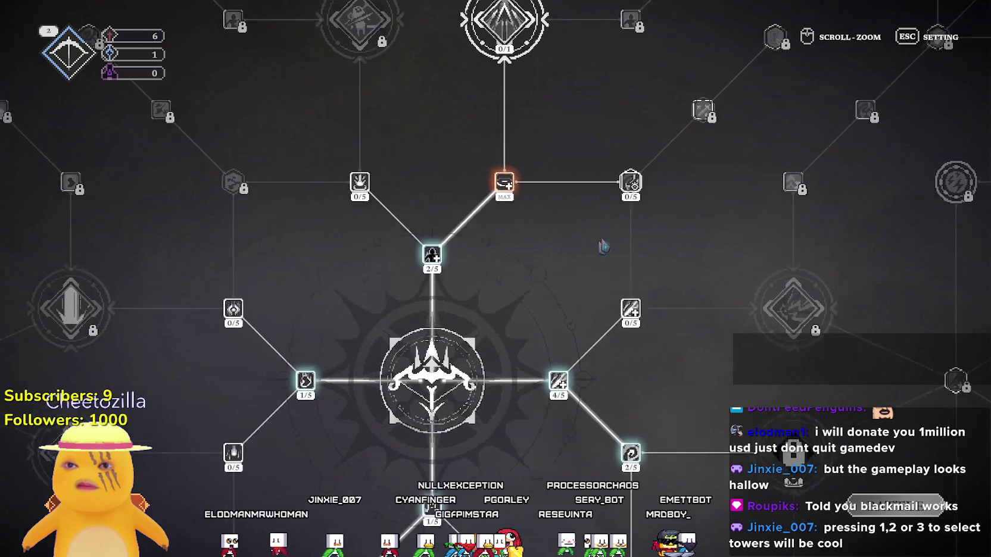
left_click(373, 212)
Step: Browse Great Vestige Duplication, Echo Absorption, Ghoststep Calibration and Sightsunder, then start a new run
key("w")
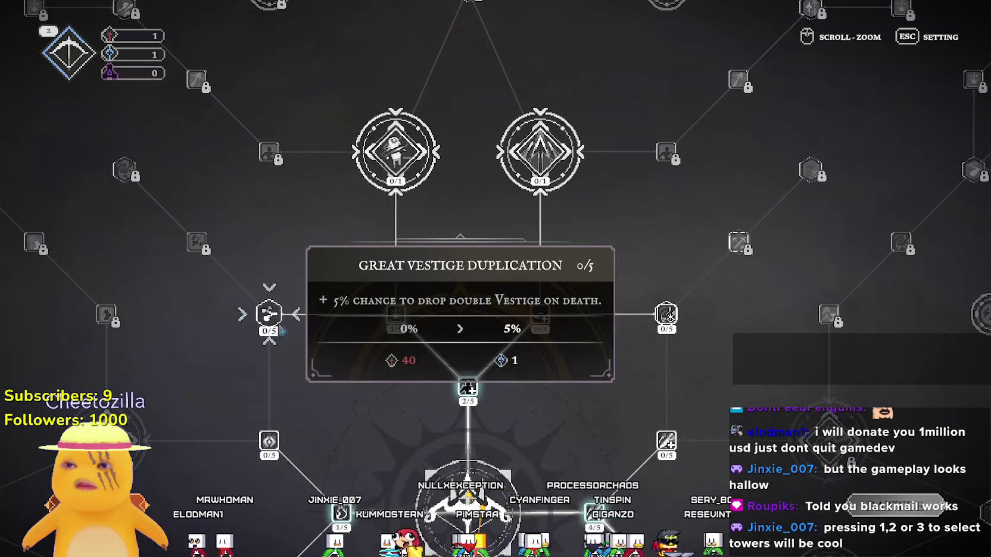
key("s")
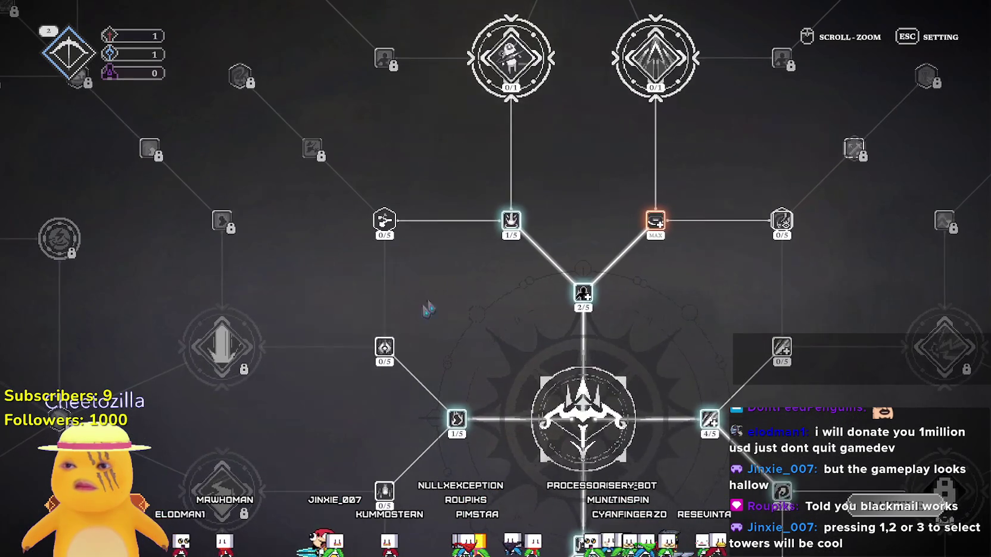
key("s")
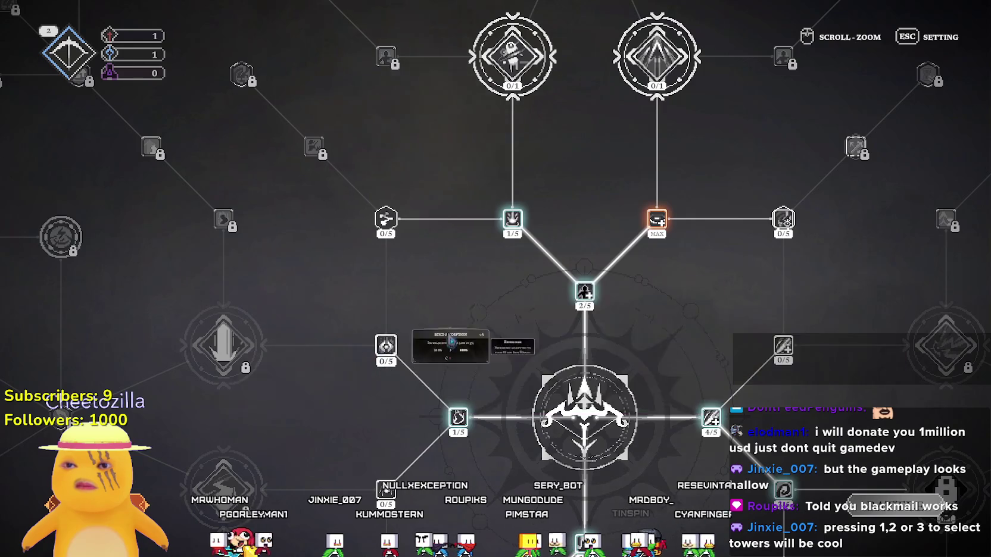
key("d")
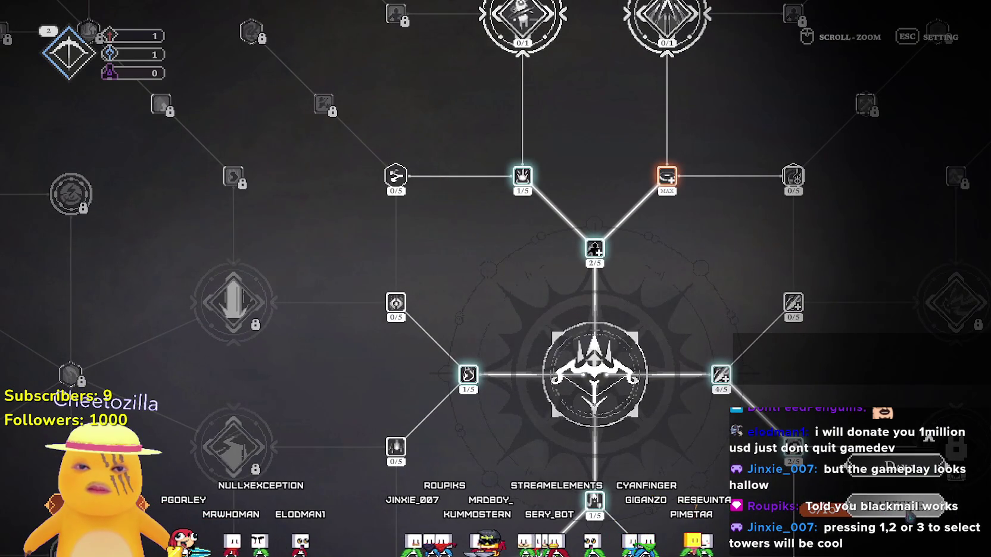
key("Escape")
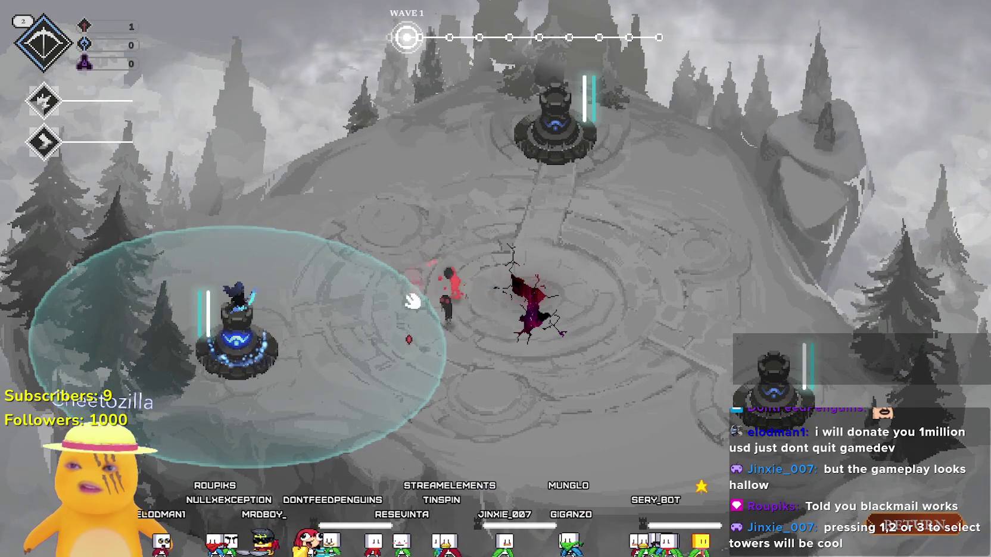
Step: Attack the nearby enemy, move the wizard hero to the top tower and fire its first ability
left_click(438, 289)
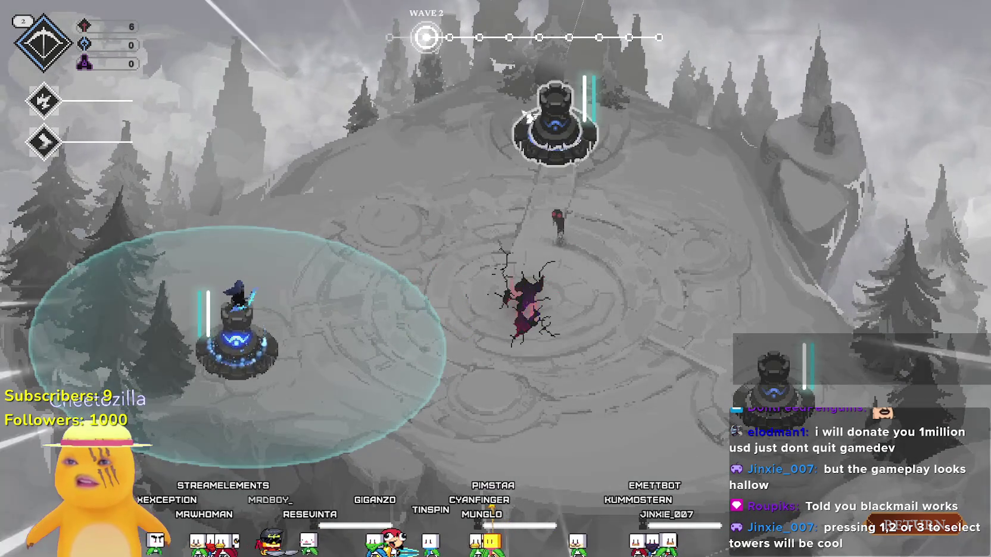
right_click(487, 174)
key("1")
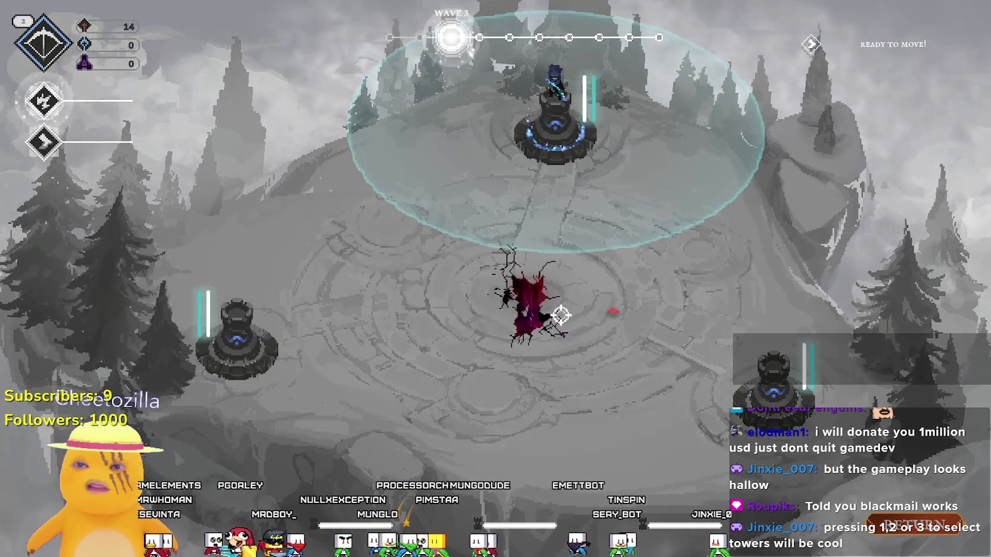
Step: Shift the hero between the bottom-right, left and top towers to hold them through wave 5
left_click(624, 286)
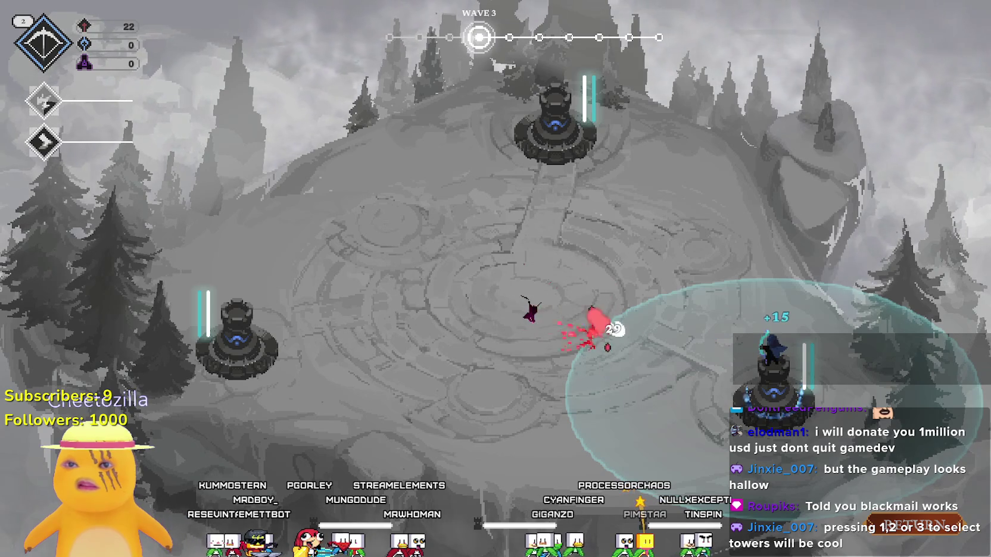
left_click(45, 106)
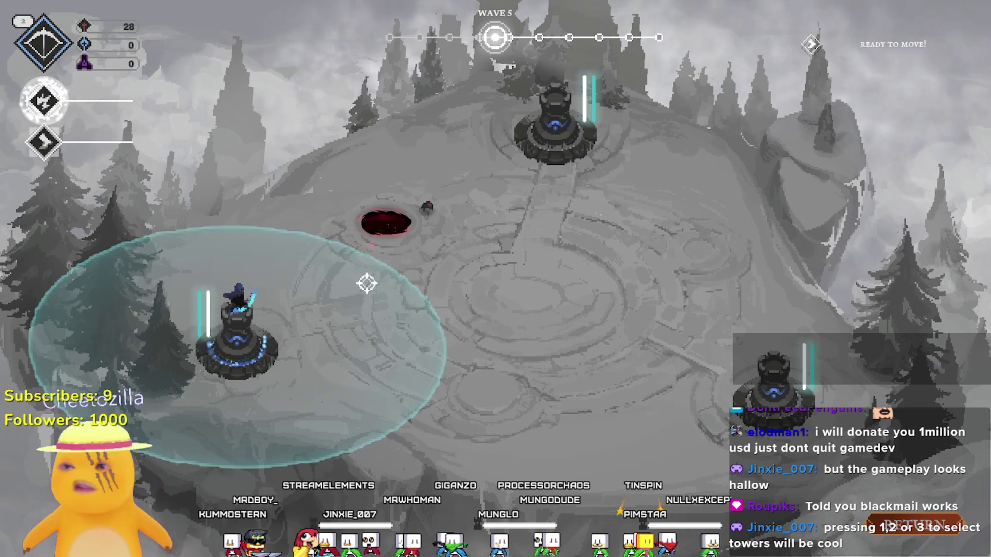
key("space")
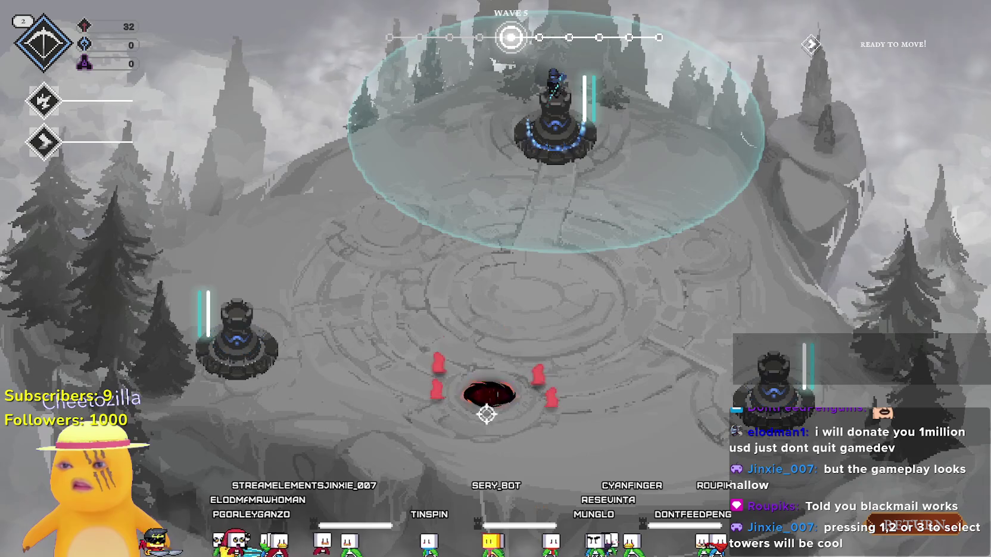
key("space")
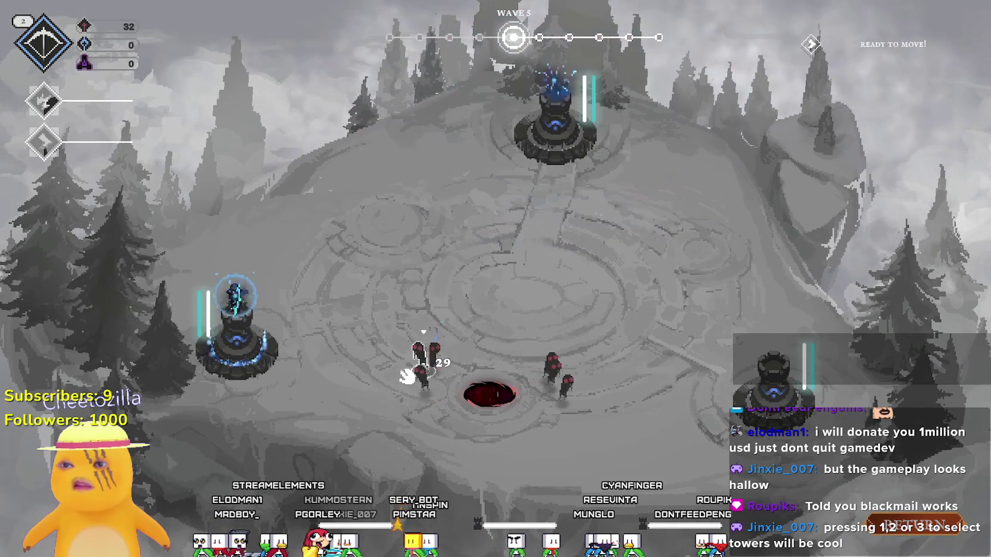